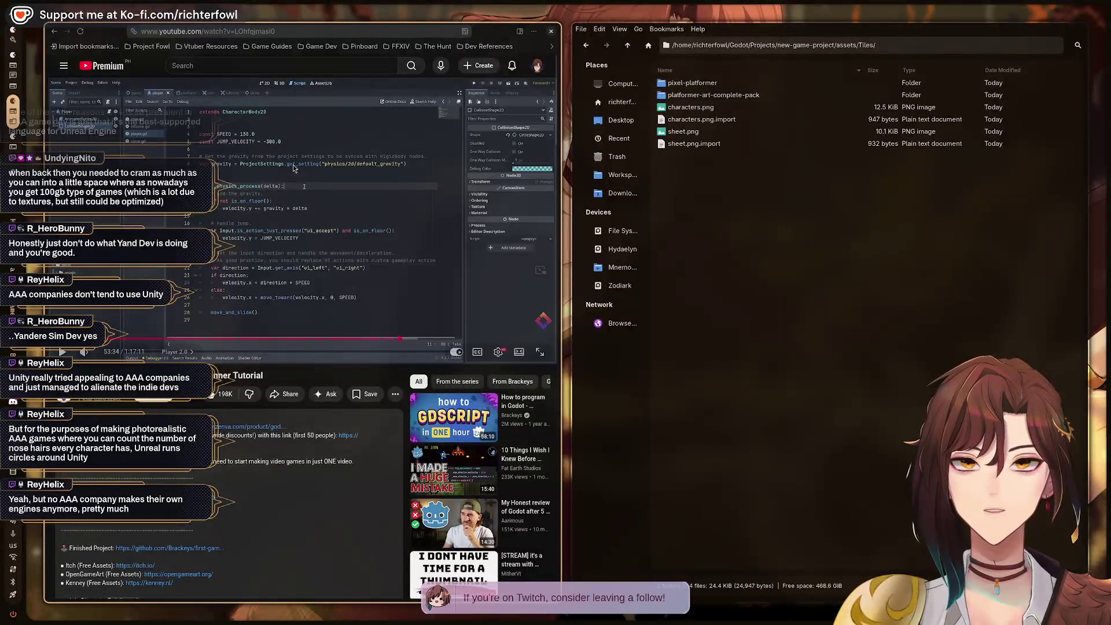
# Load the youtube.com home page in a new browser tab.
pyautogui.hotkey('ctrl', 't')
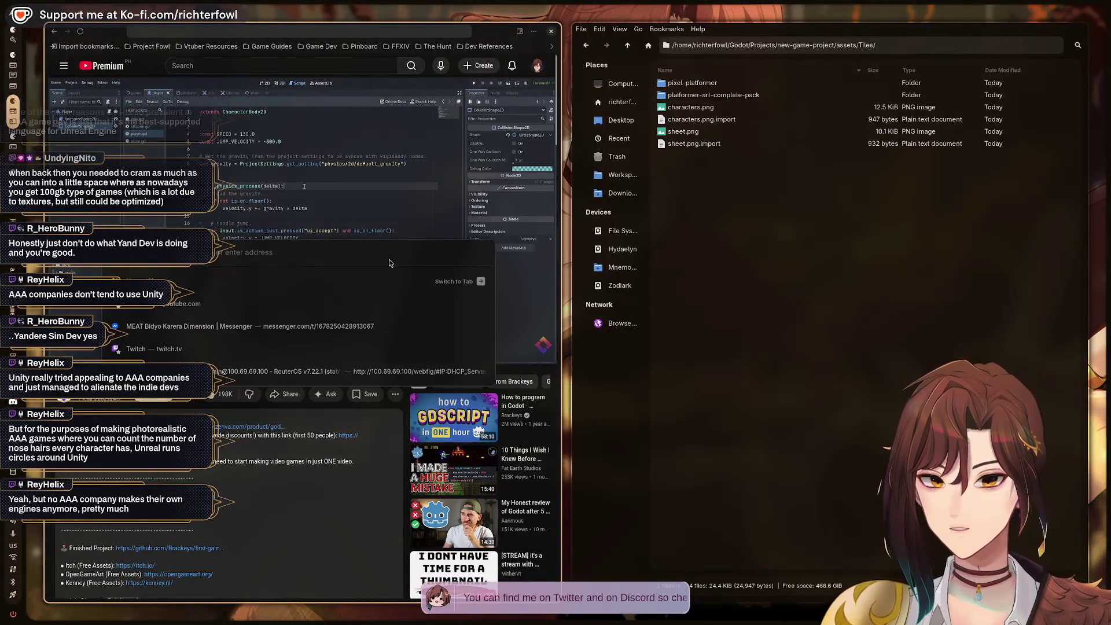
pyautogui.write('www.youtube.com')
pyautogui.press('Return')
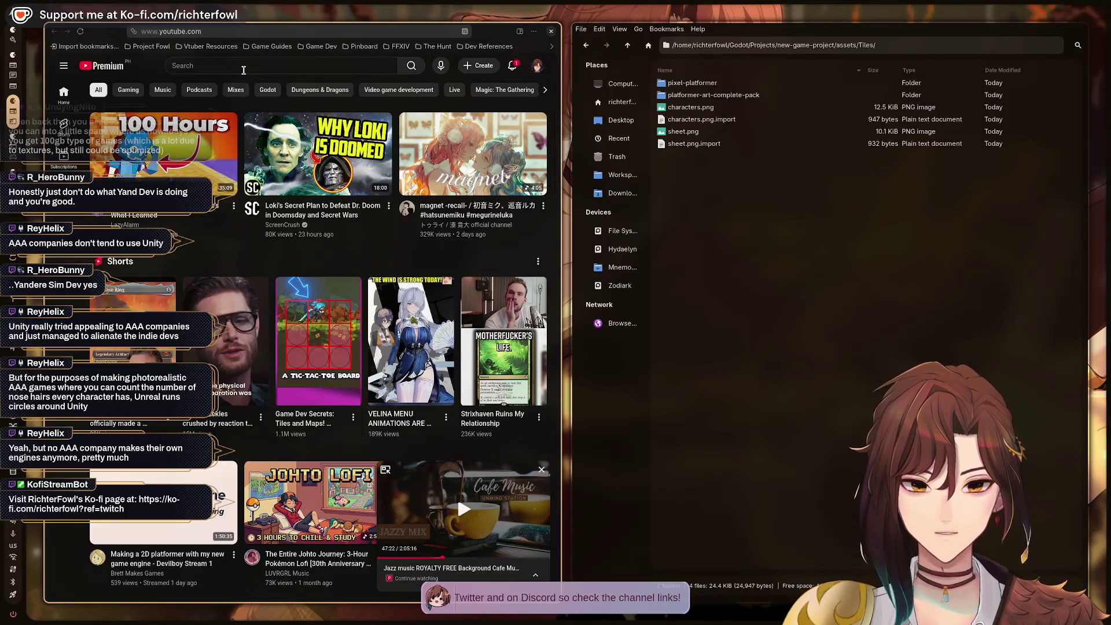
# Search YouTube for 'crystal engine demo'.
pyautogui.click(244, 68)
pyautogui.write('crystal en')
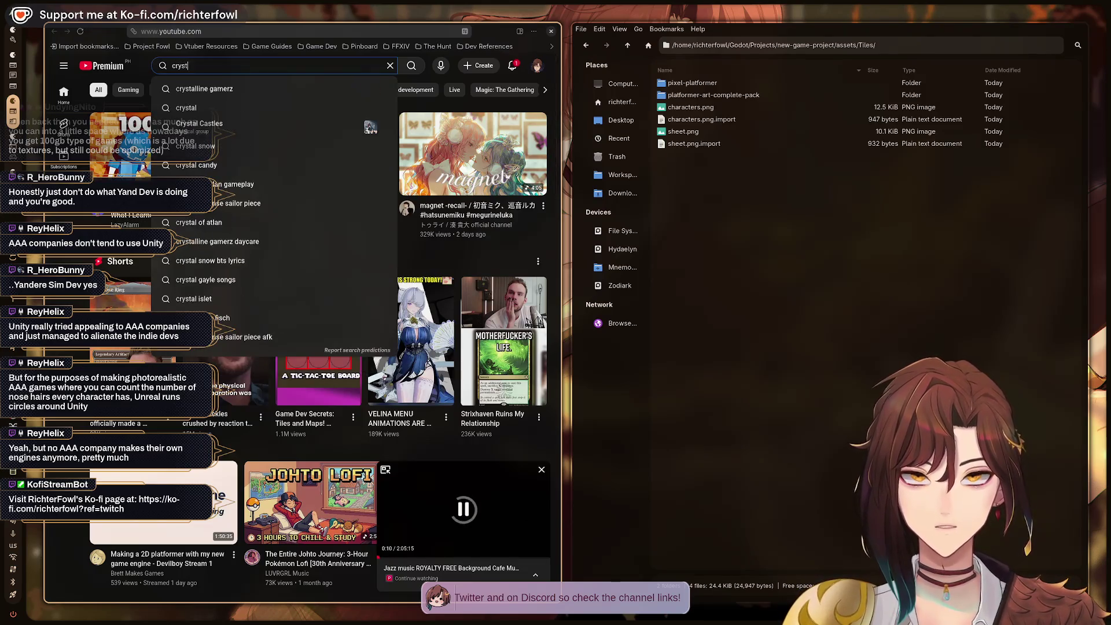
pyautogui.write('gine demo')
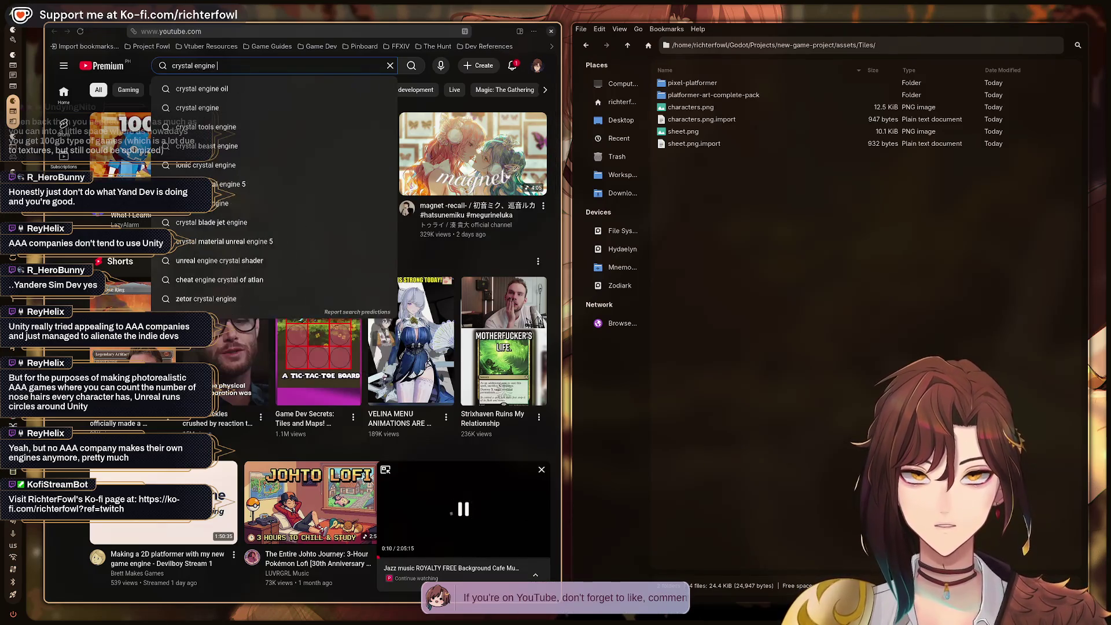
pyautogui.press('Return')
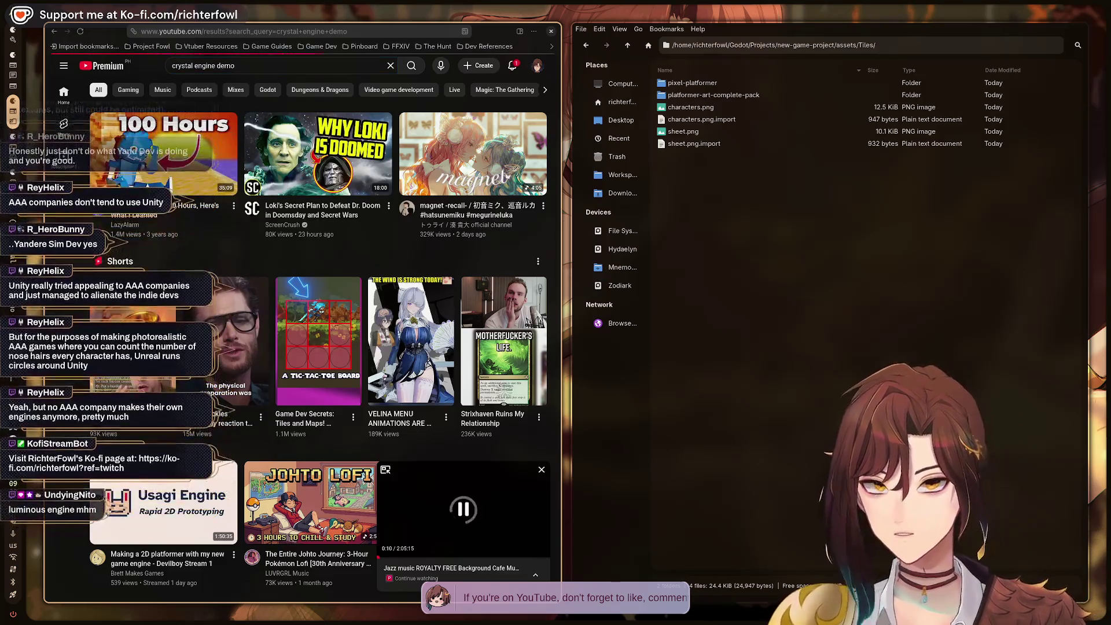
# Change the search to 'square-enix engine demo' and run it.
pyautogui.click(242, 67)
pyautogui.press('Home')
pyautogui.press('Delete')
pyautogui.press('Delete')
pyautogui.press('Delete')
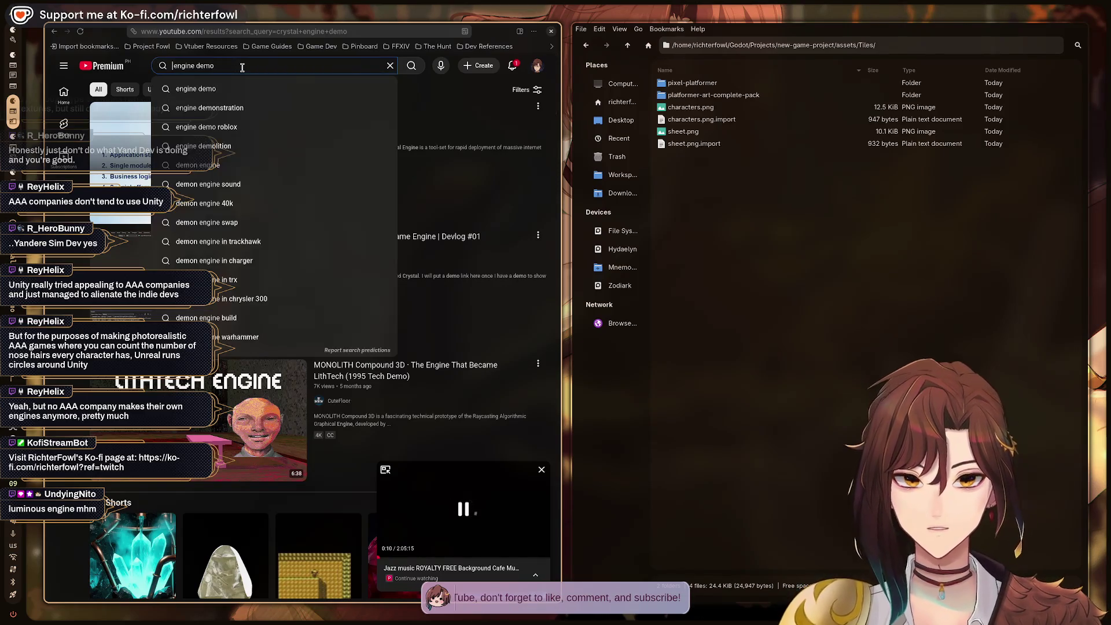
pyautogui.write('square-eni ')
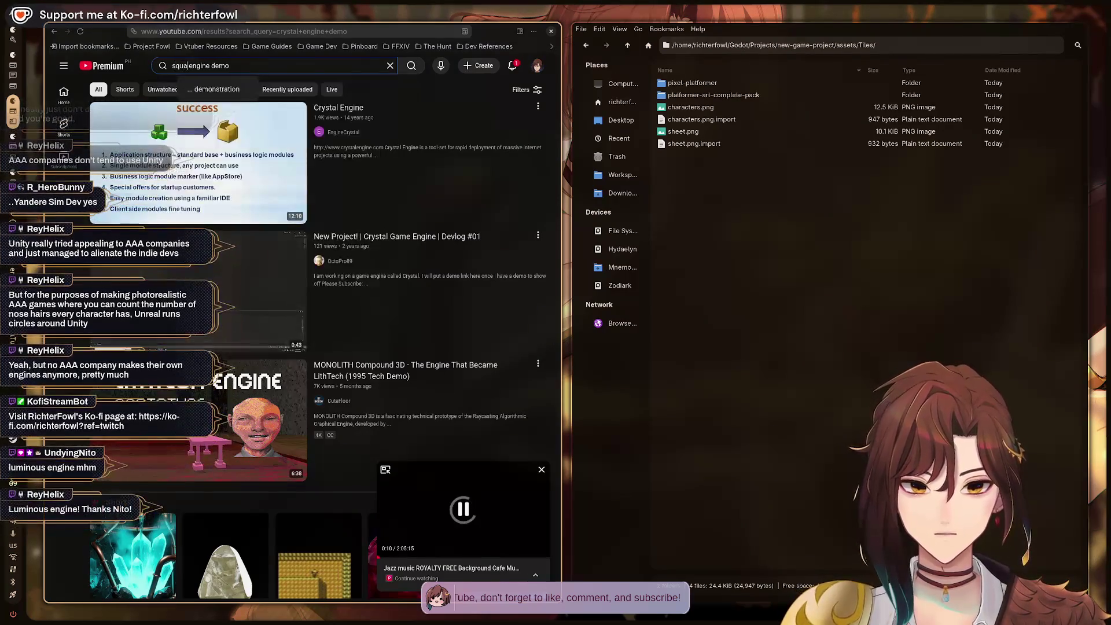
pyautogui.write('x')
pyautogui.press('Return')
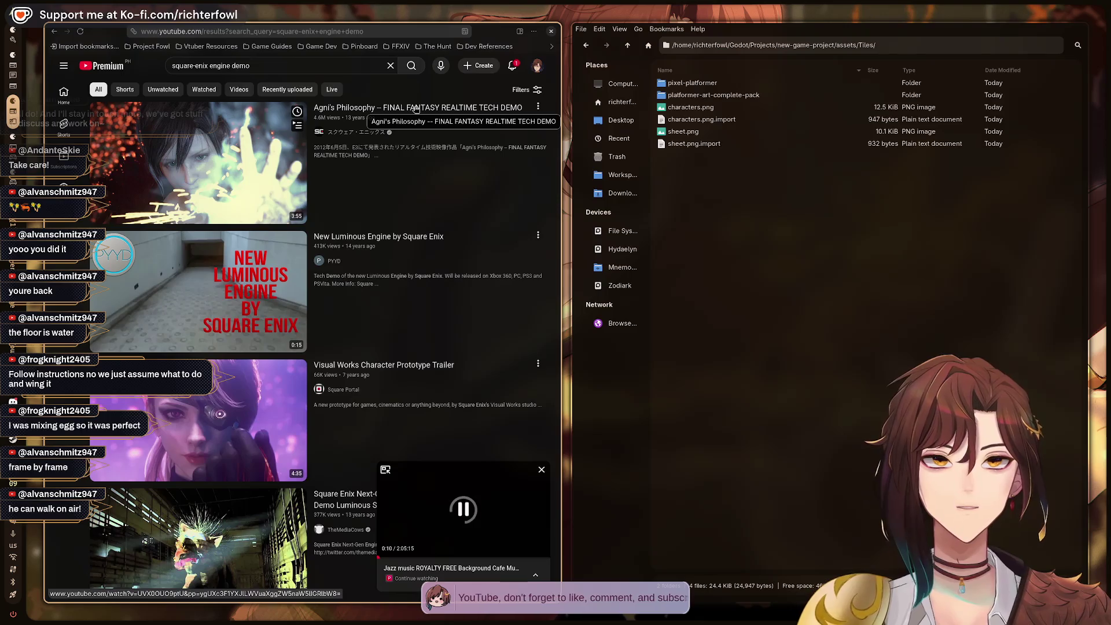
# Glance at the Cafe Music tab, then return to the square-enix engine demo results.
pyautogui.moveTo(550, 96)
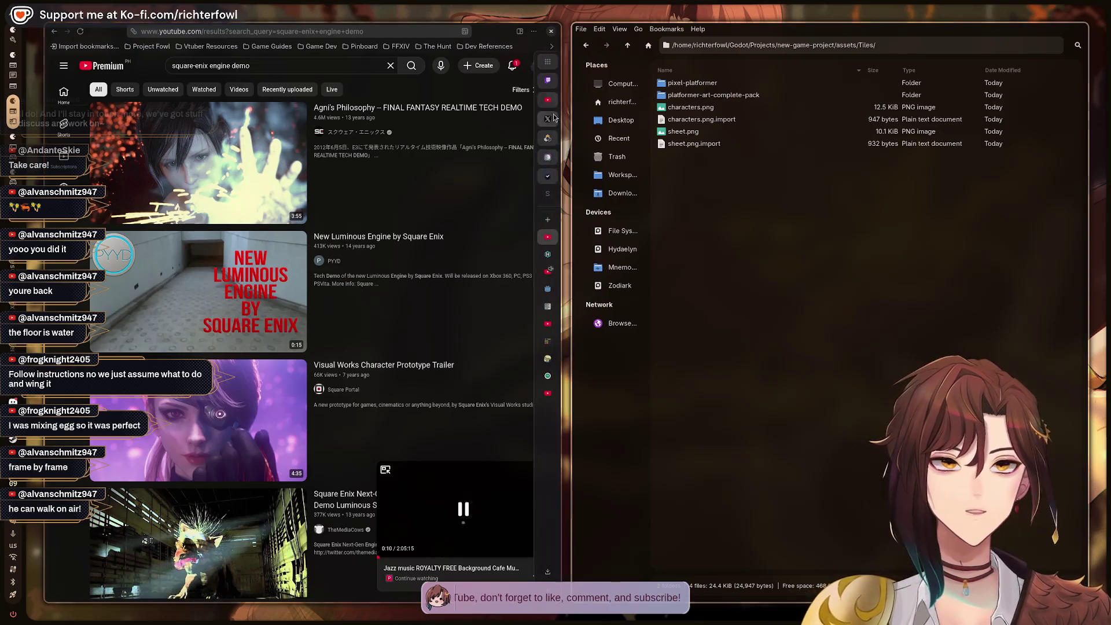
pyautogui.click(547, 273)
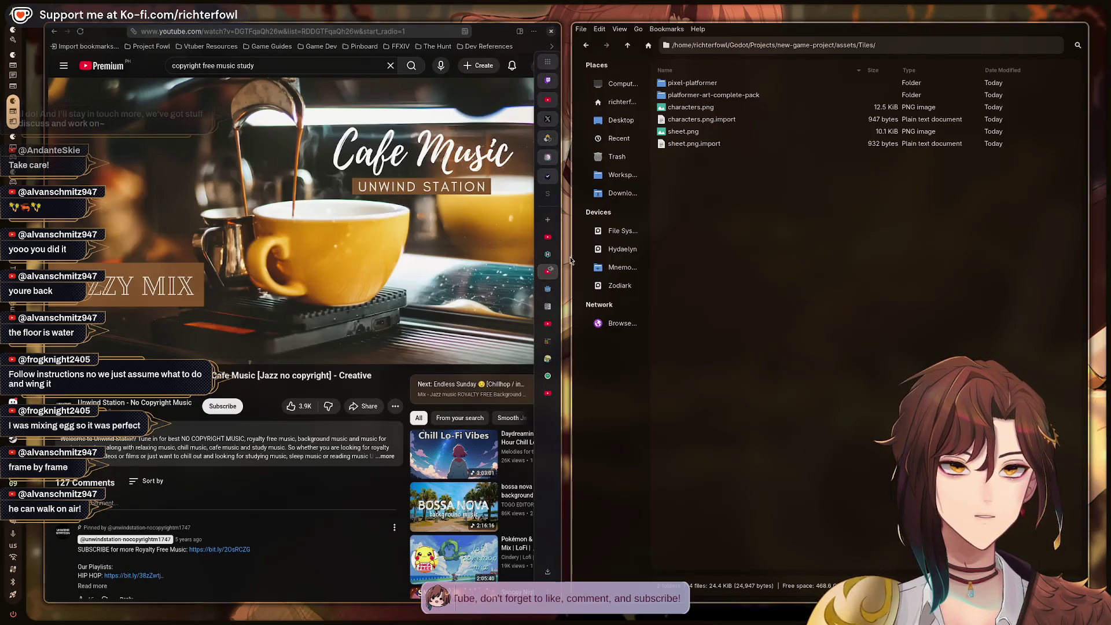
pyautogui.click(548, 236)
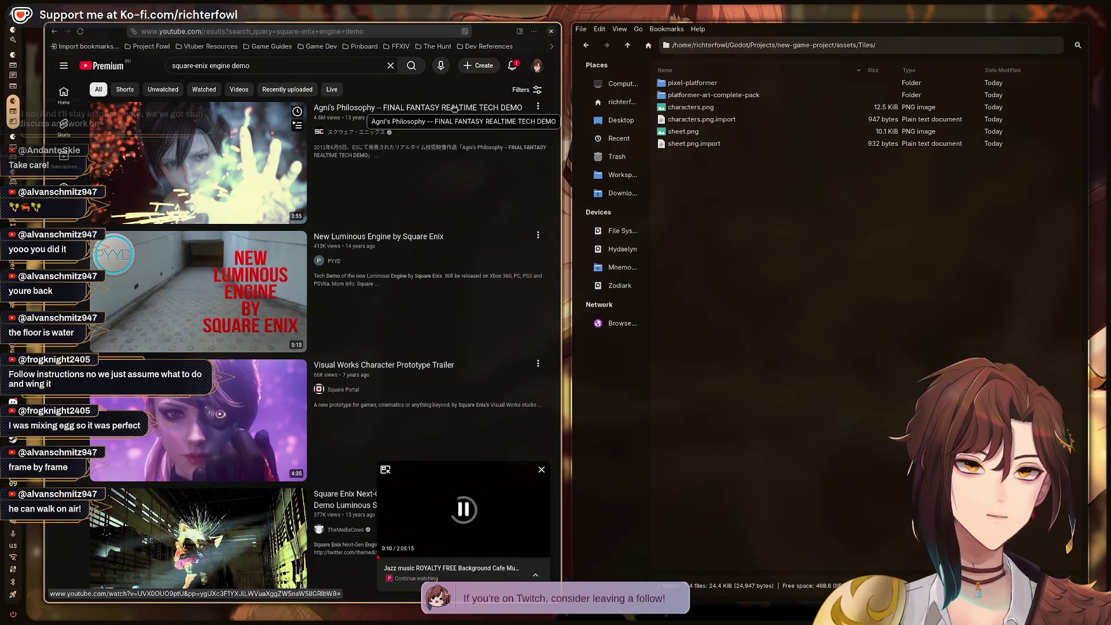
# Watch the Agni's Philosophy tech demo, paused, in fullscreen.
pyautogui.click(455, 108)
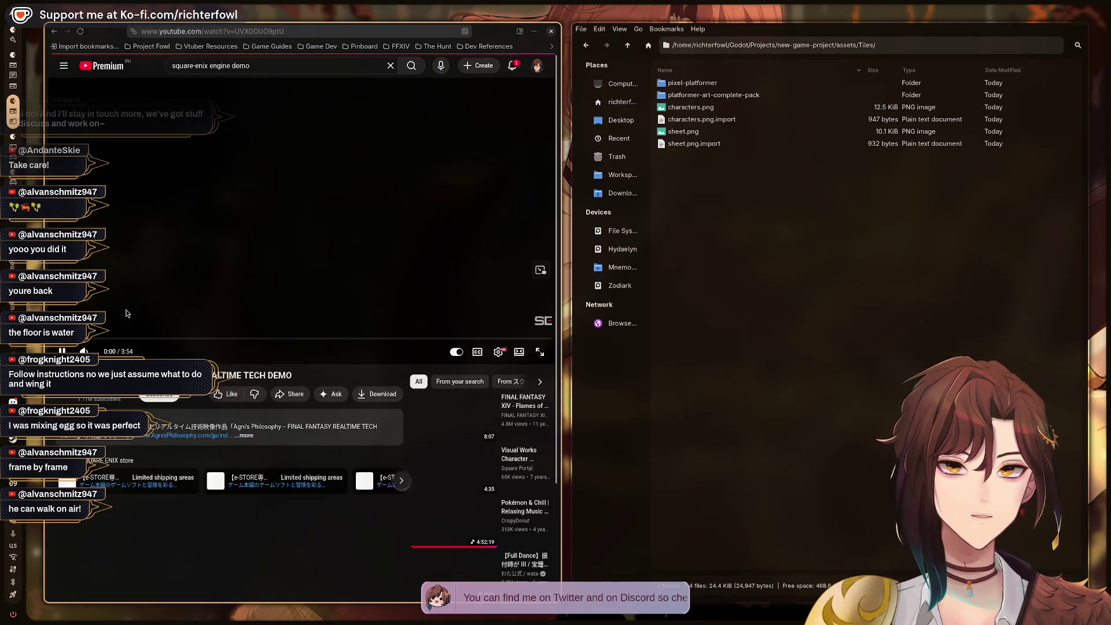
pyautogui.click(113, 324)
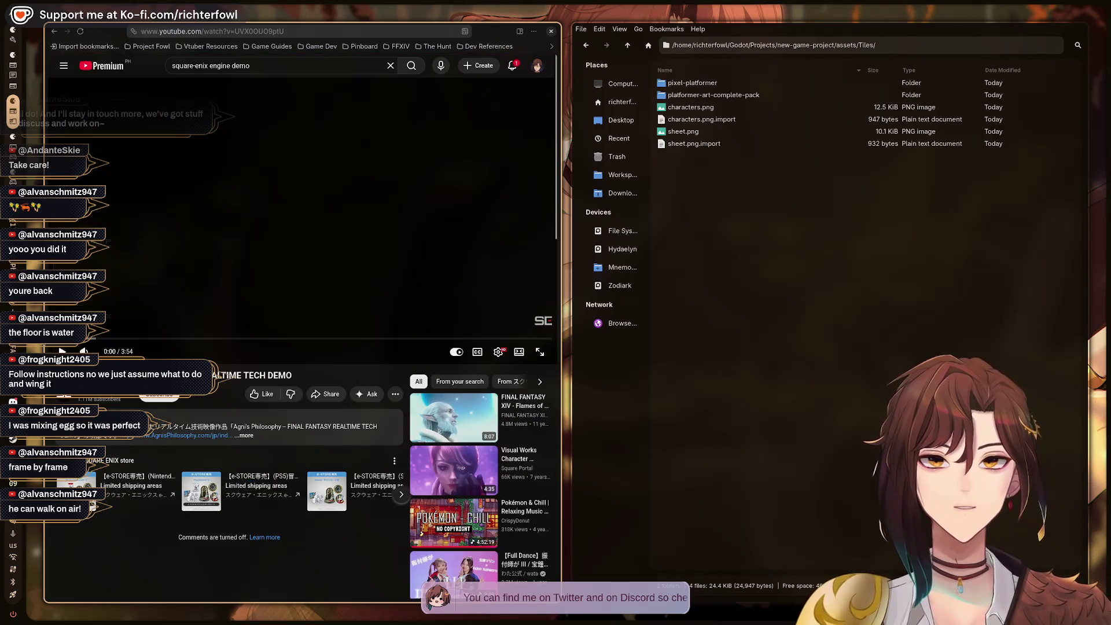
pyautogui.click(540, 352)
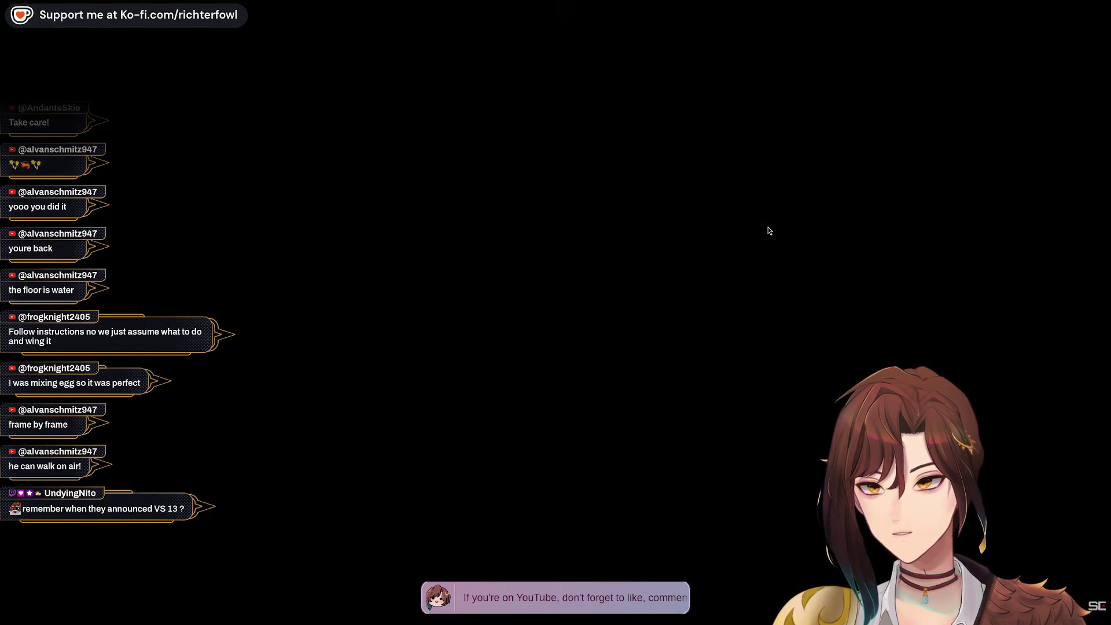
# Play the Agni's Philosophy demo, pause it at 0:04, and leave fullscreen.
pyautogui.moveTo(769, 225)
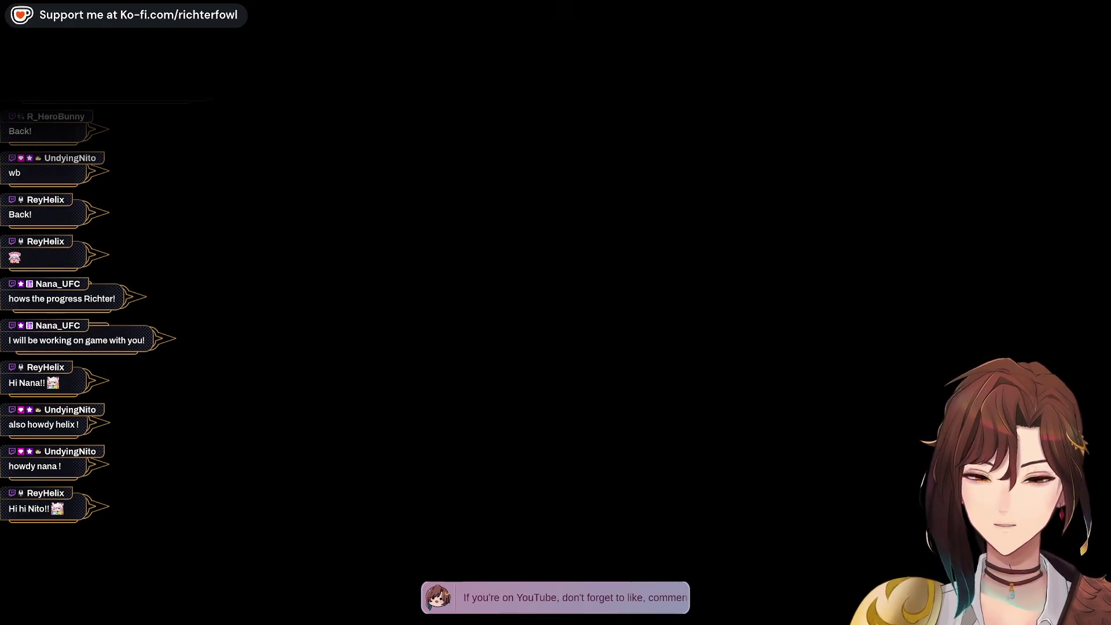
pyautogui.moveTo(814, 5)
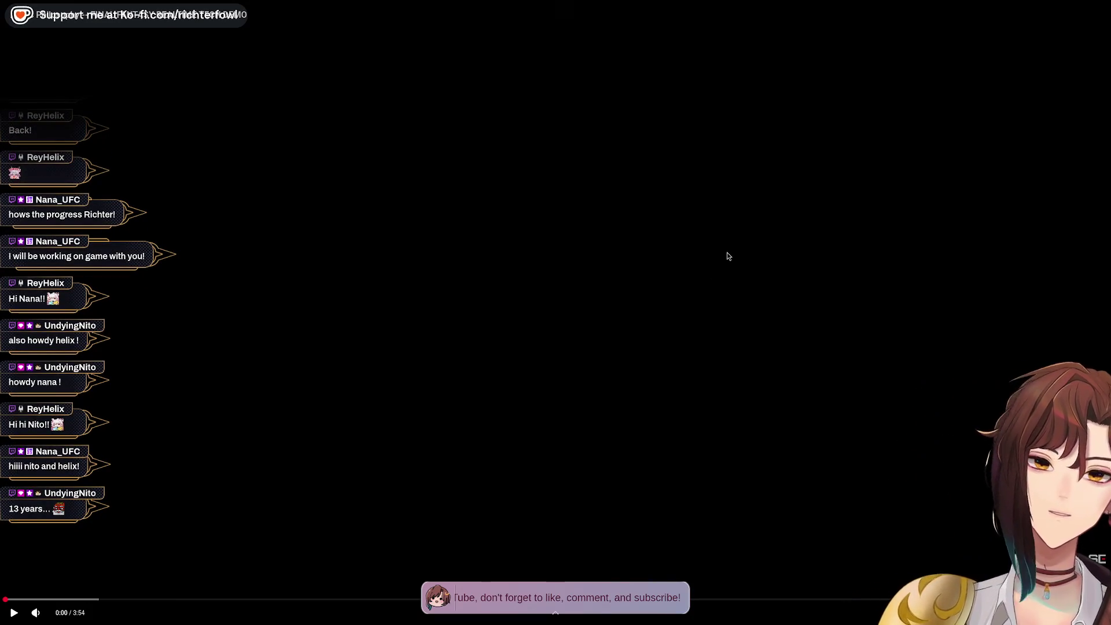
pyautogui.click(851, 277)
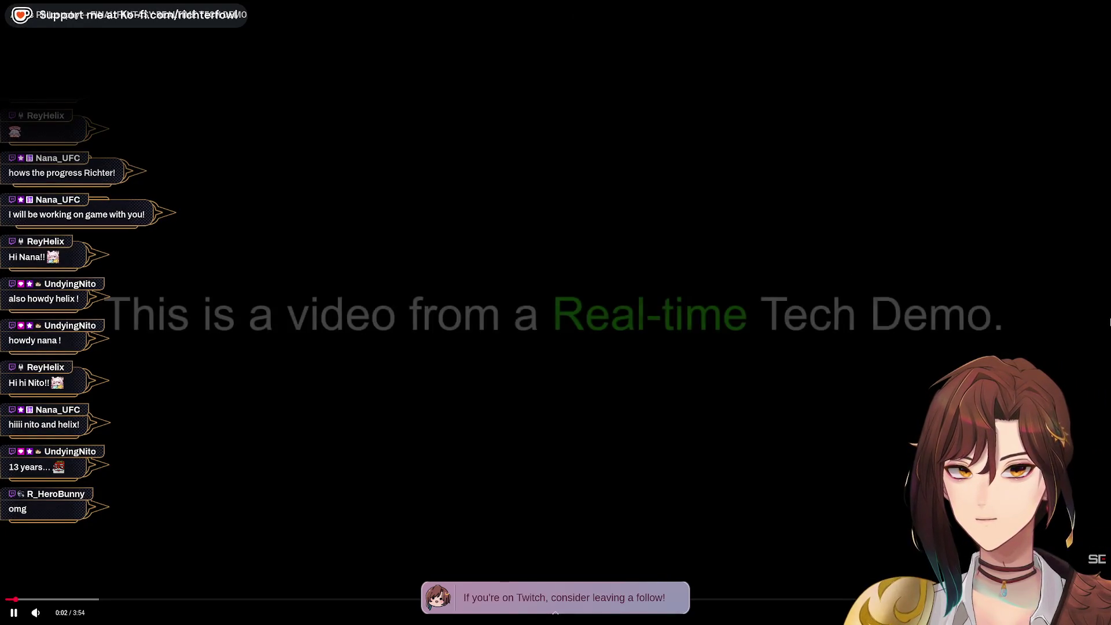
pyautogui.click(939, 253)
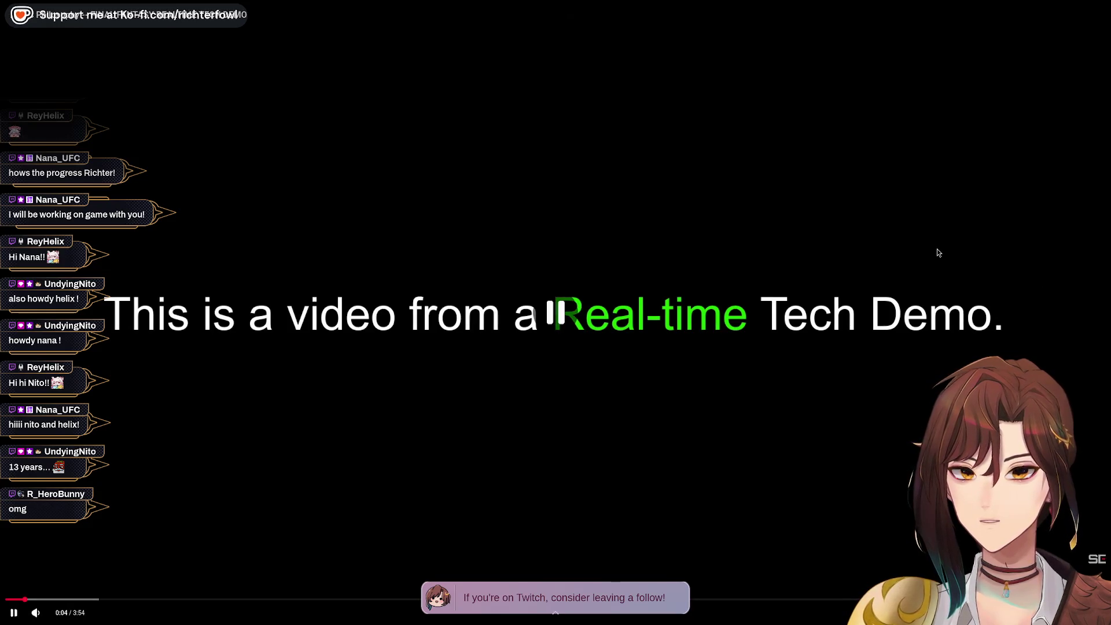
pyautogui.press('Escape')
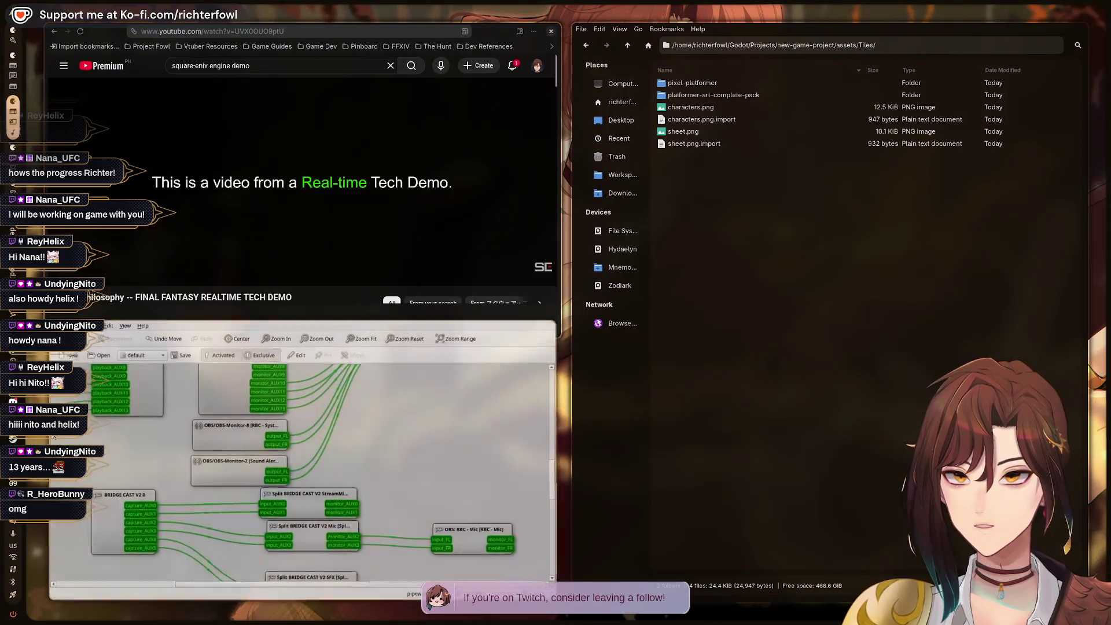
# Zoom and pan the qpwgraph audio graph, then hide the patchbay window.
pyautogui.scroll(-6, 347, 440)
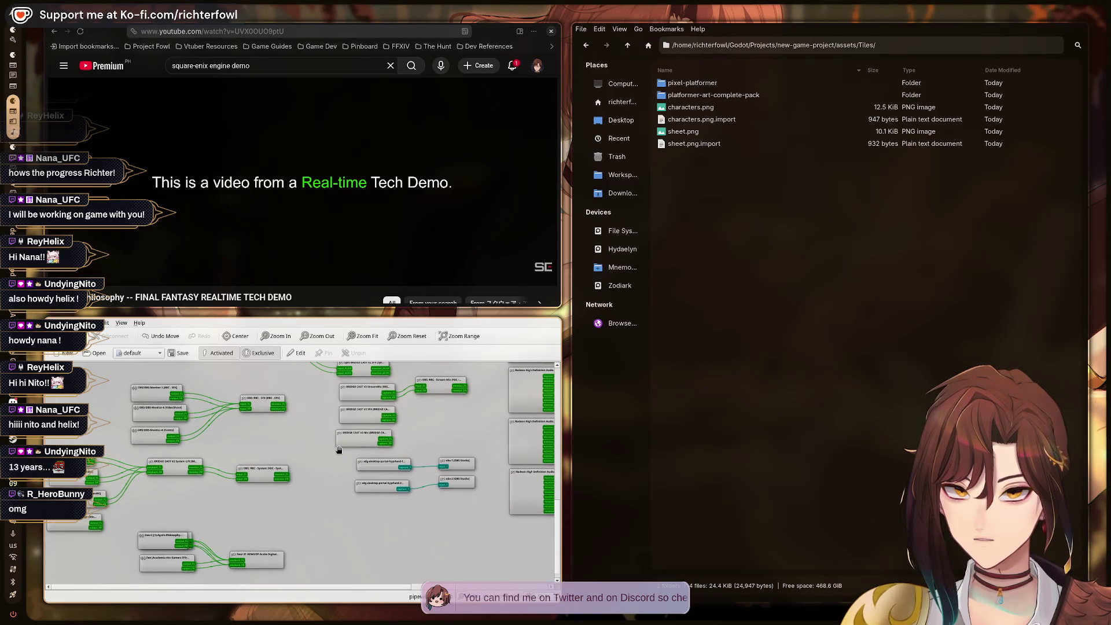
pyautogui.scroll(5, 324, 449)
pyautogui.scroll(5, 300, 507)
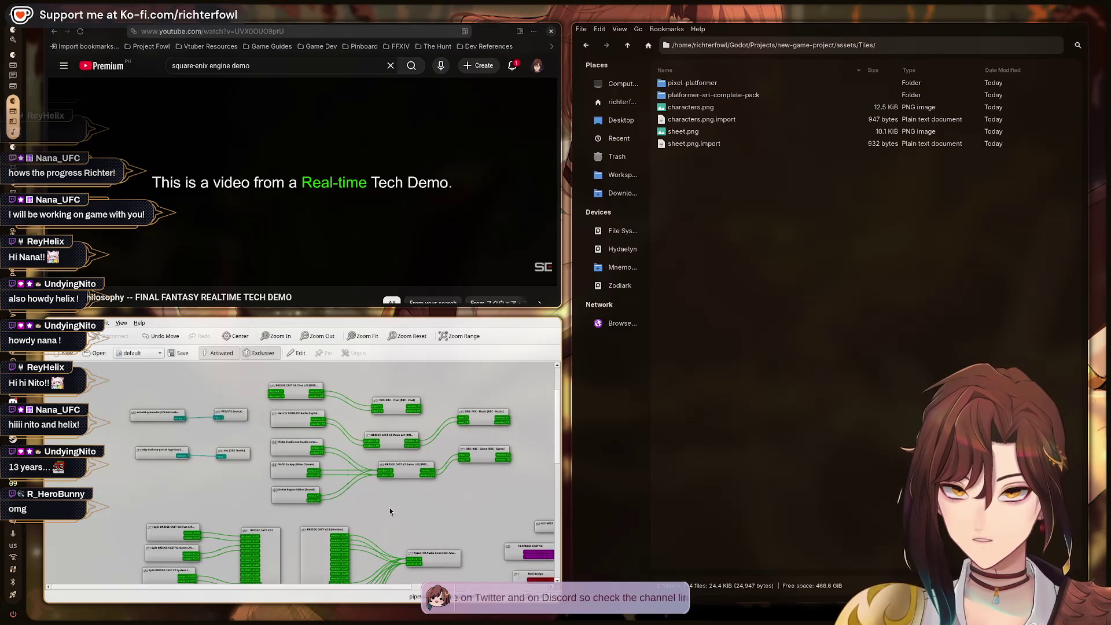
pyautogui.press('super+q')
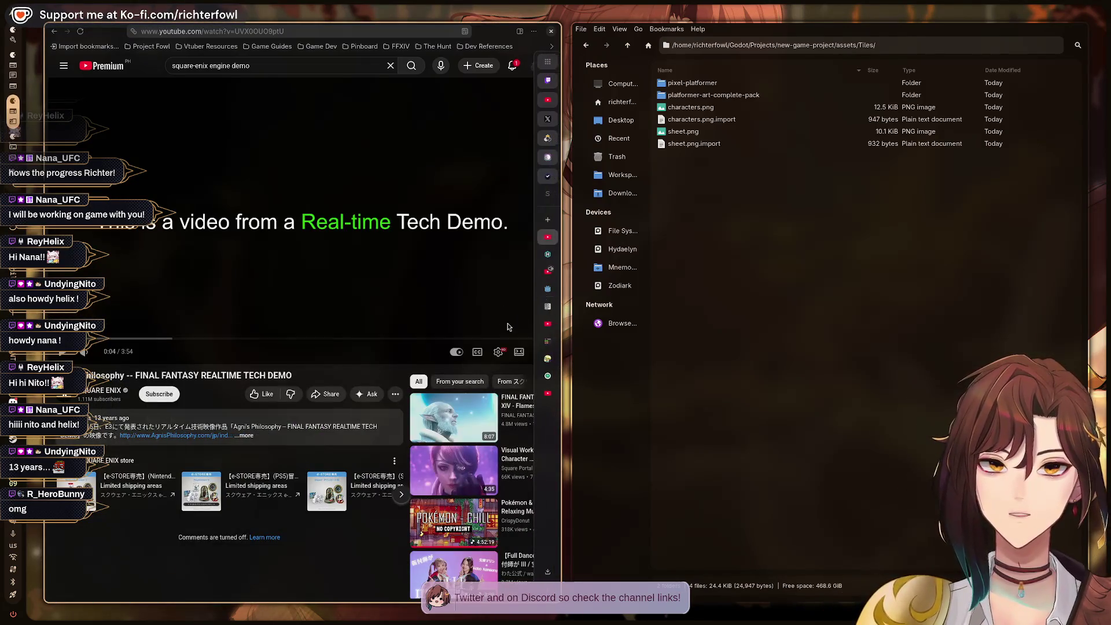
# Play the Agni's Philosophy demo fullscreen and let it run to about 3:35.
pyautogui.press('f')
pyautogui.press('space')
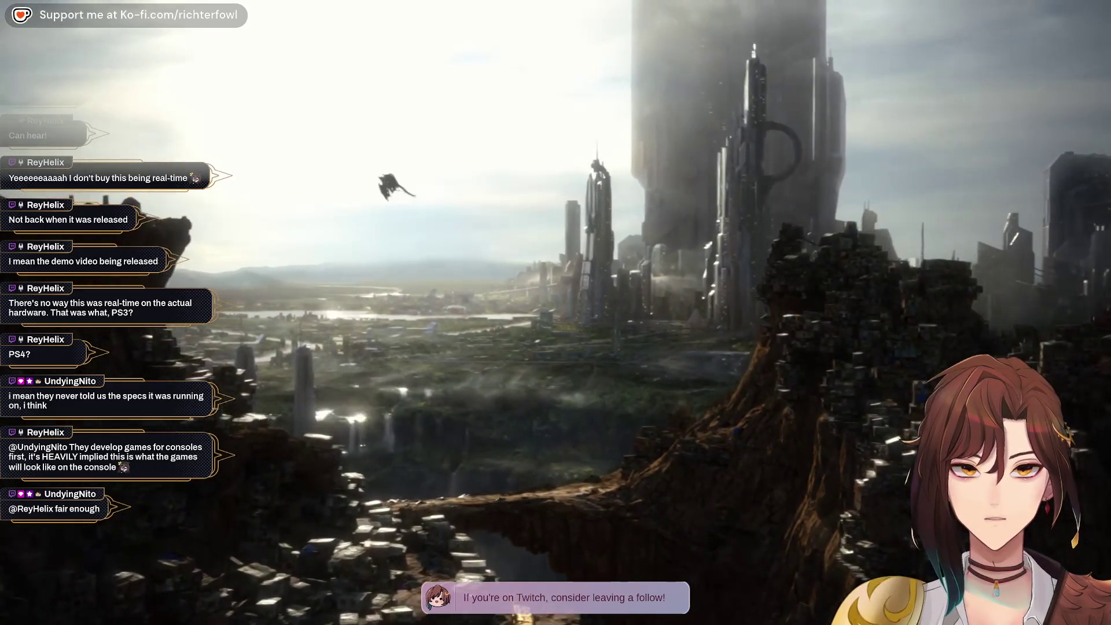
pyautogui.moveTo(864, 218)
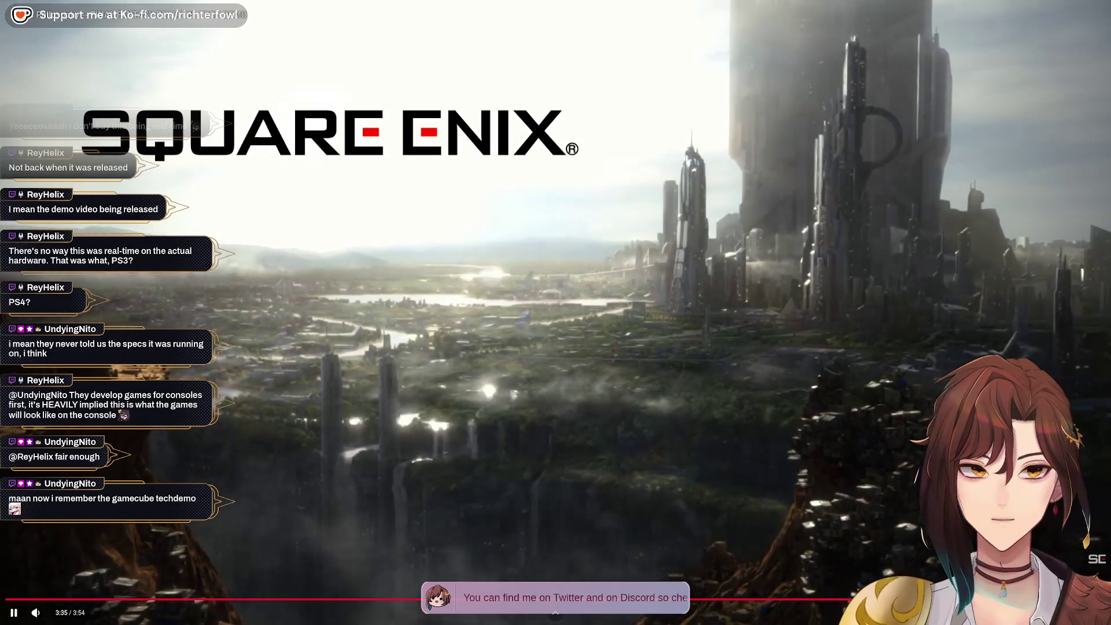
# Pause the demo on its closing credits in the windowed page, with the search box selected.
pyautogui.press('Escape')
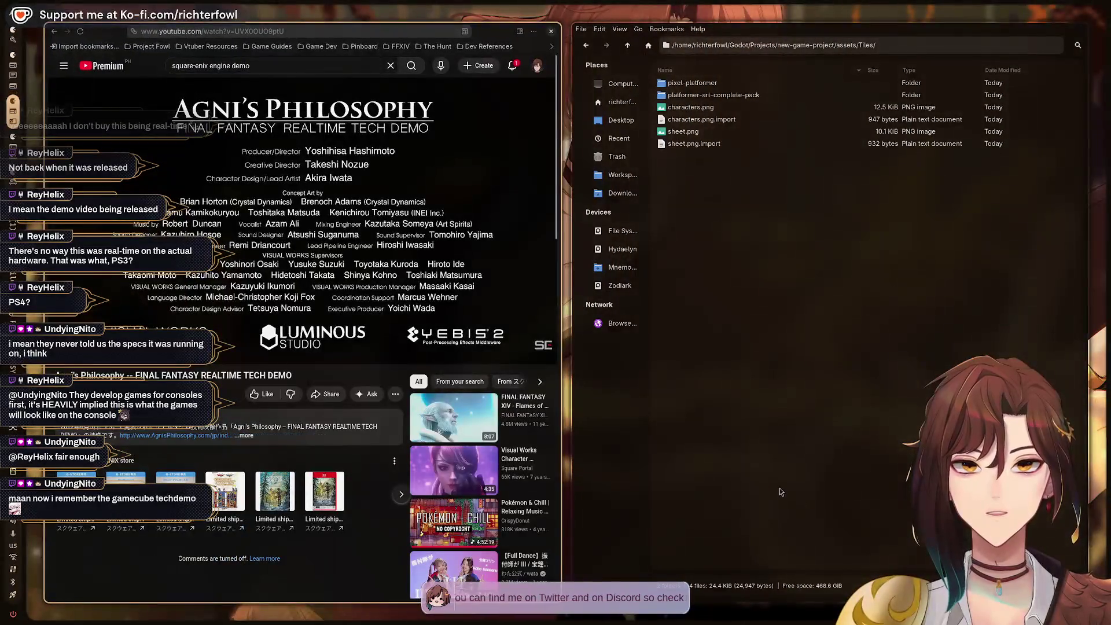
pyautogui.click(540, 352)
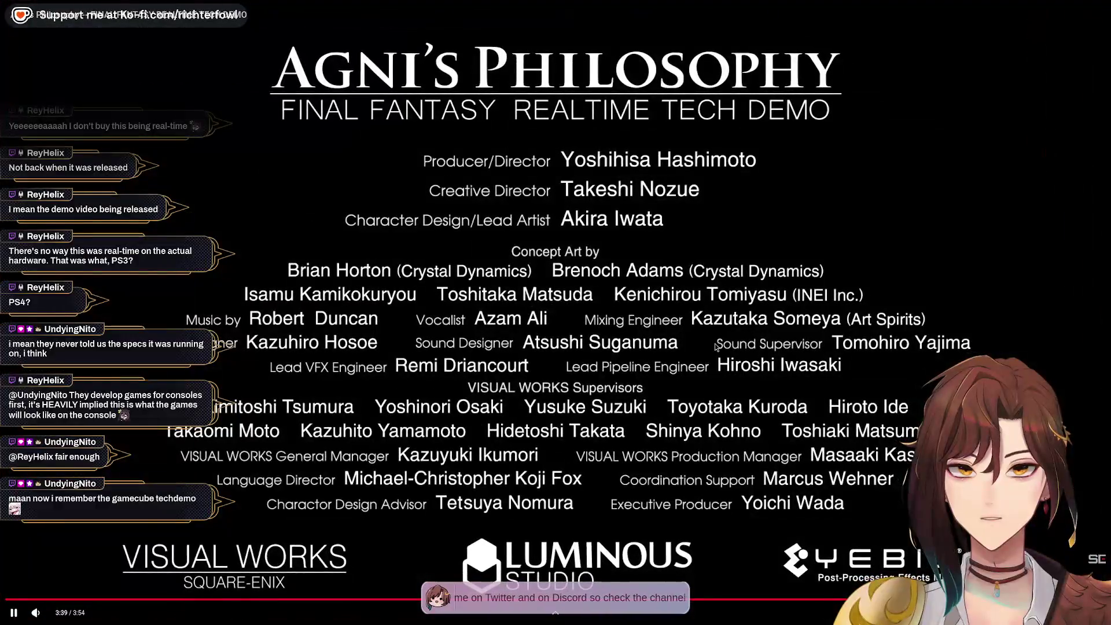
pyautogui.click(872, 402)
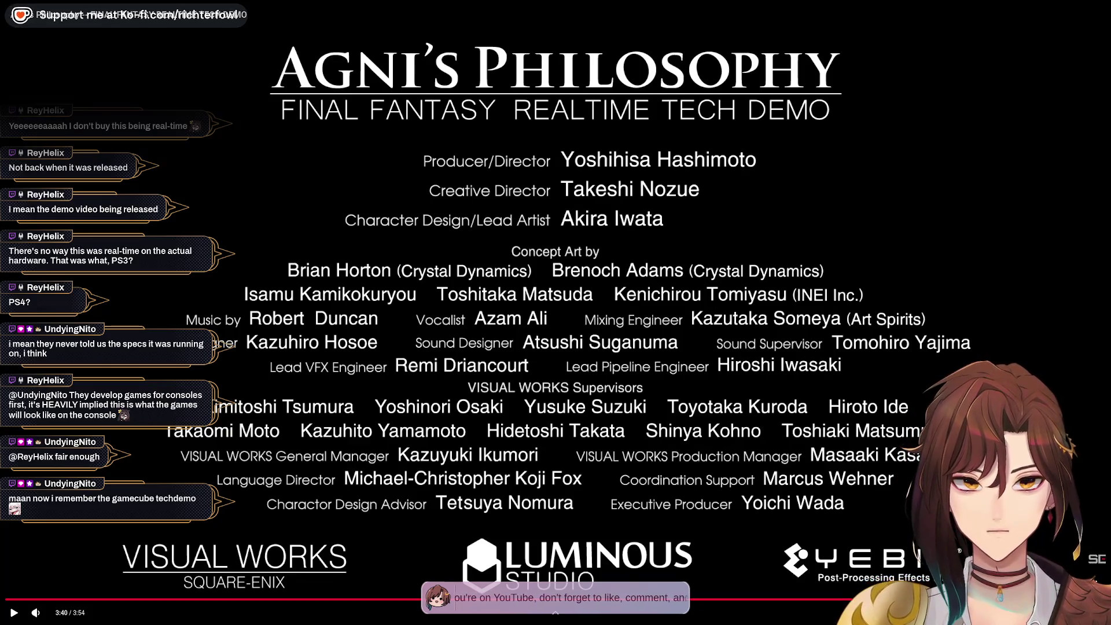
pyautogui.press('Escape')
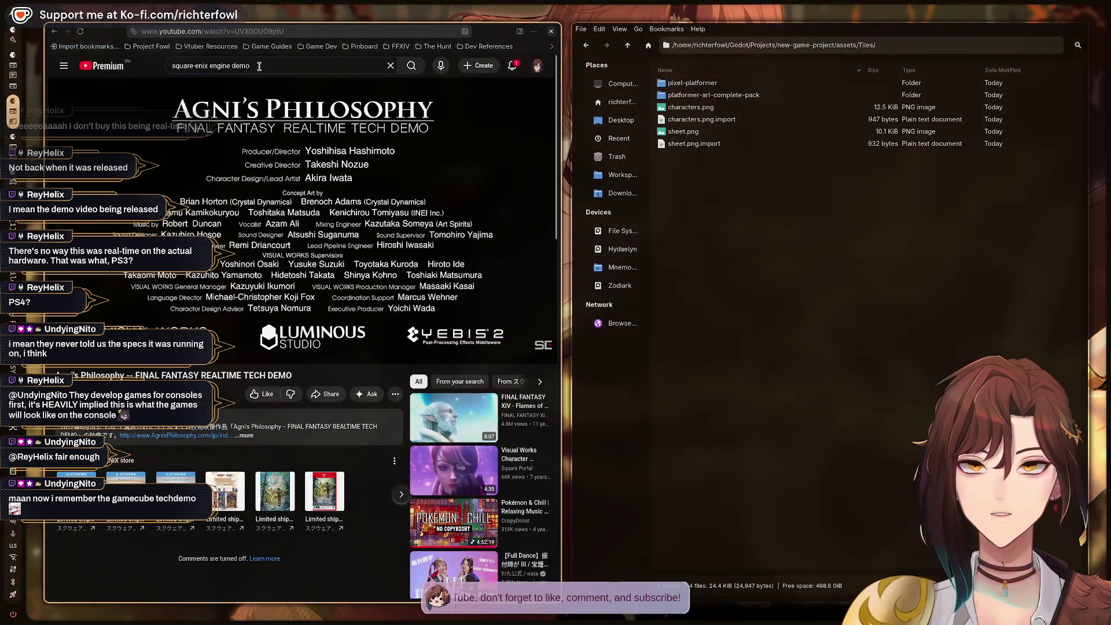
pyautogui.click(295, 72)
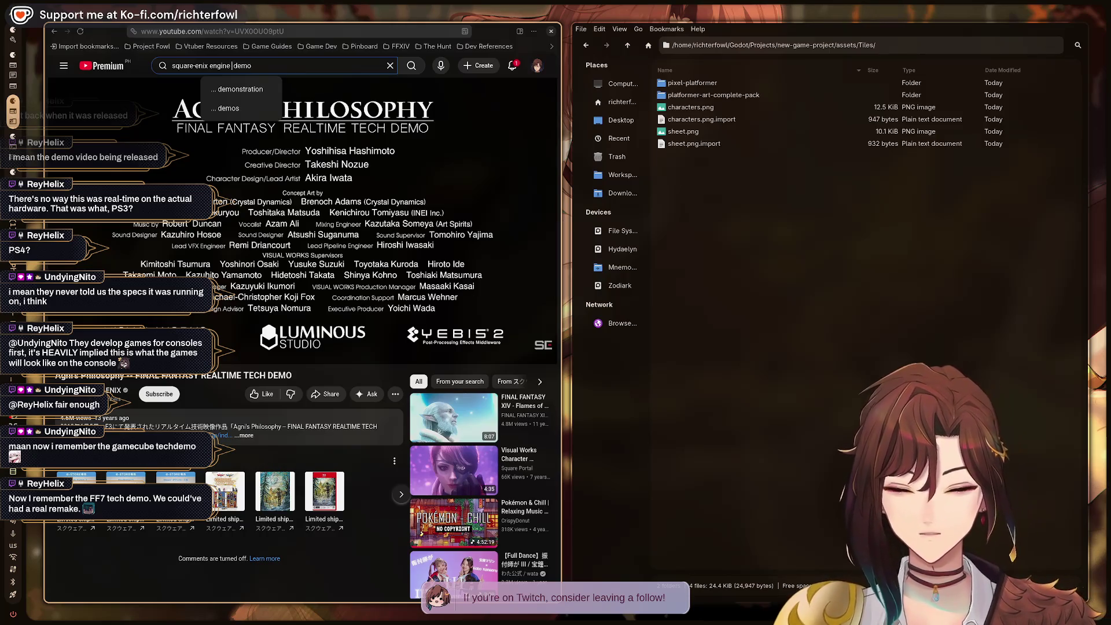
# Search 'square-enix engine ff7 demo' and watch the Final Fantasy VII technical demo fullscreen.
pyautogui.write('ff7')
pyautogui.press('Return')
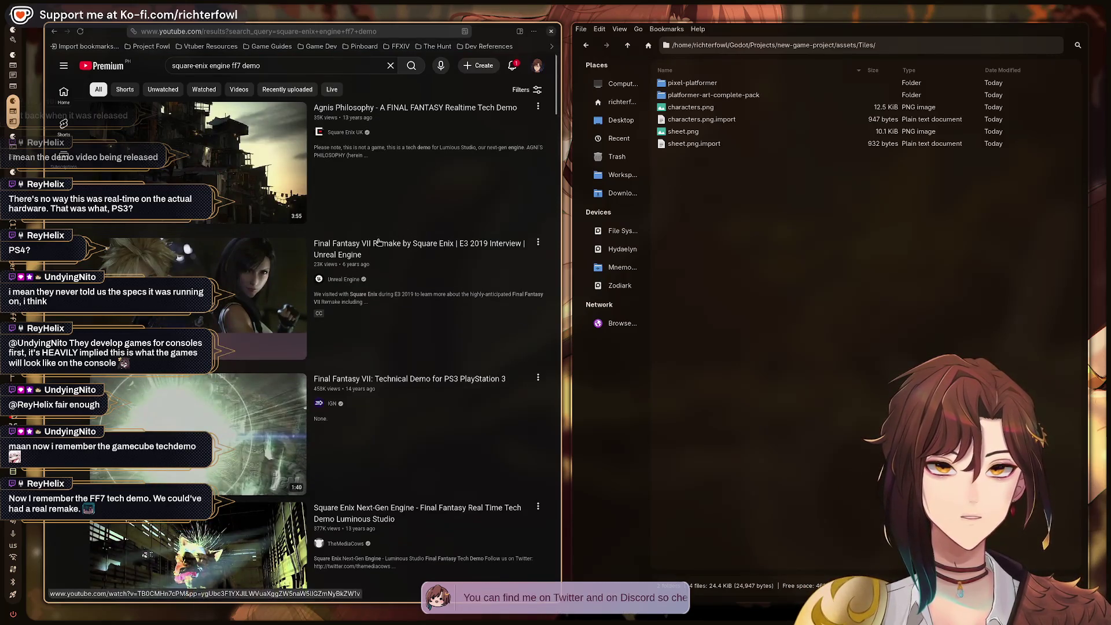
pyautogui.click(393, 380)
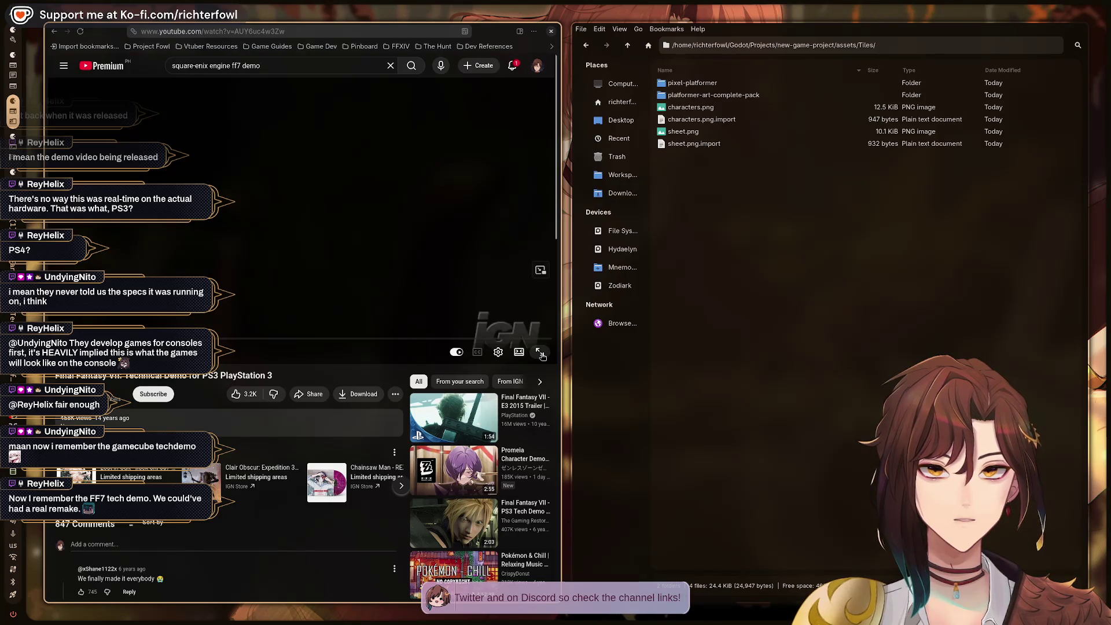
pyautogui.click(540, 353)
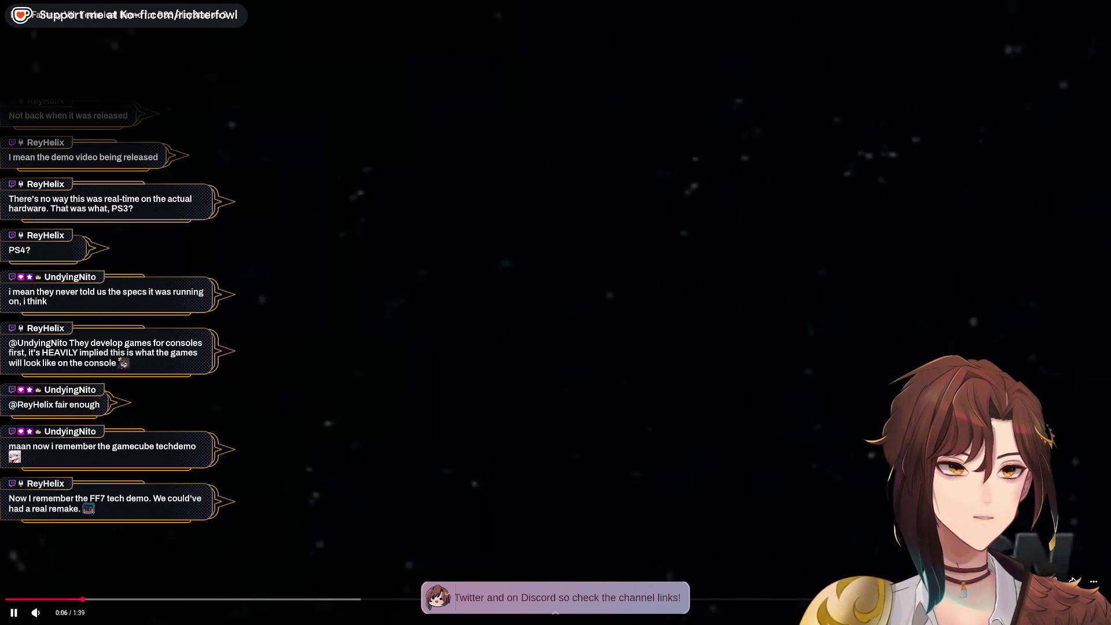
# Change the FF VII demo's video resolution, pause it, and go back to the results.
pyautogui.click(1074, 581)
pyautogui.click(1077, 556)
pyautogui.click(1078, 513)
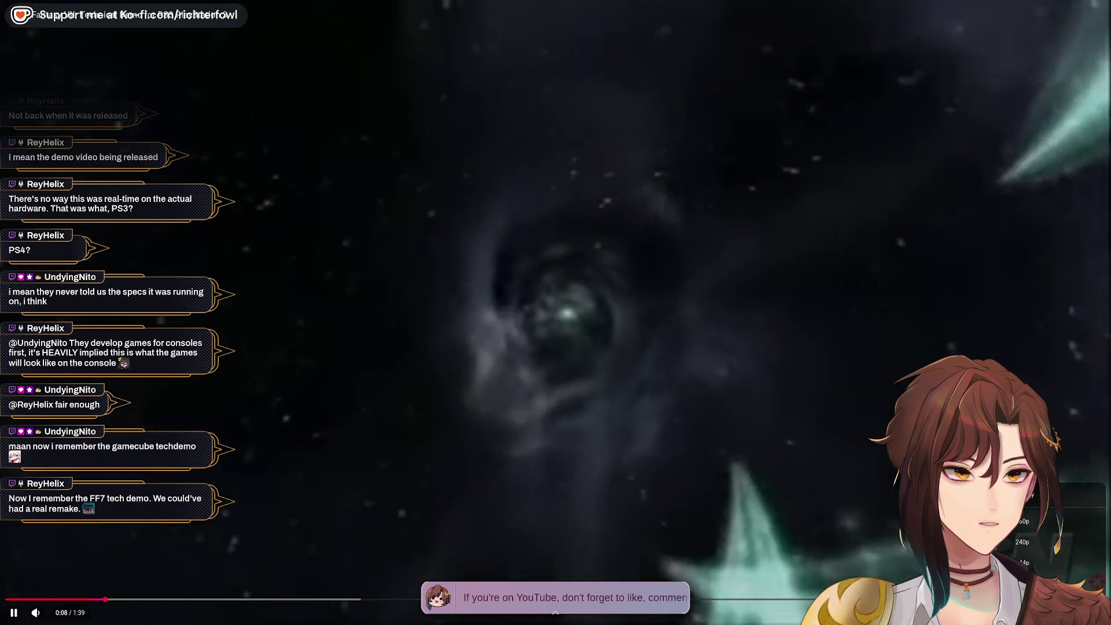
pyautogui.press('Escape')
pyautogui.click(269, 282)
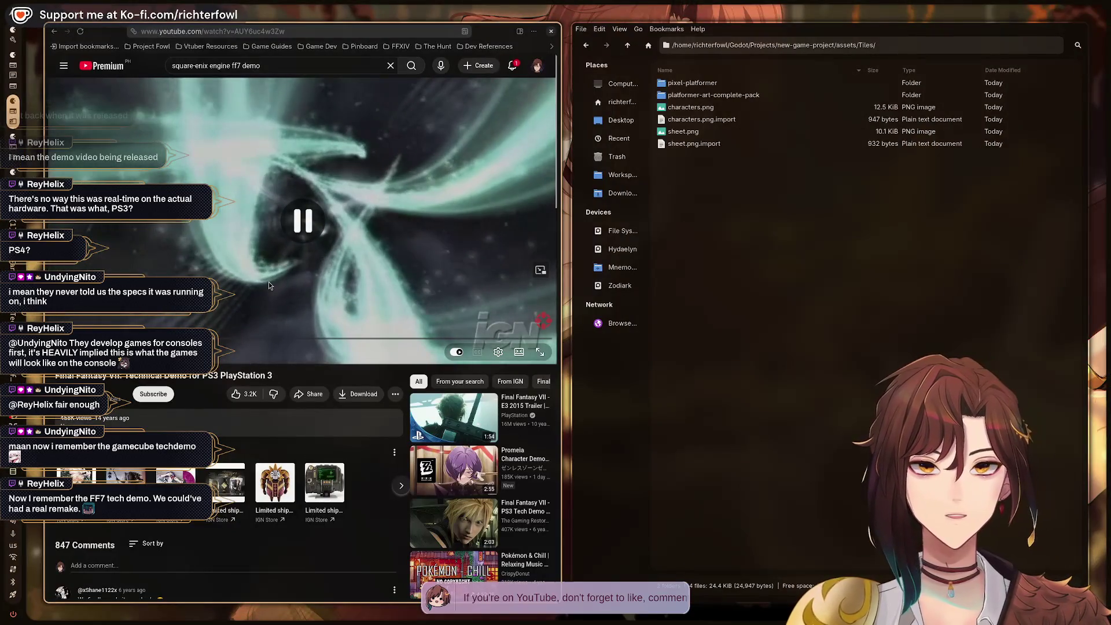
pyautogui.hotkey('alt', 'Left')
pyautogui.scroll(-5, 341, 422)
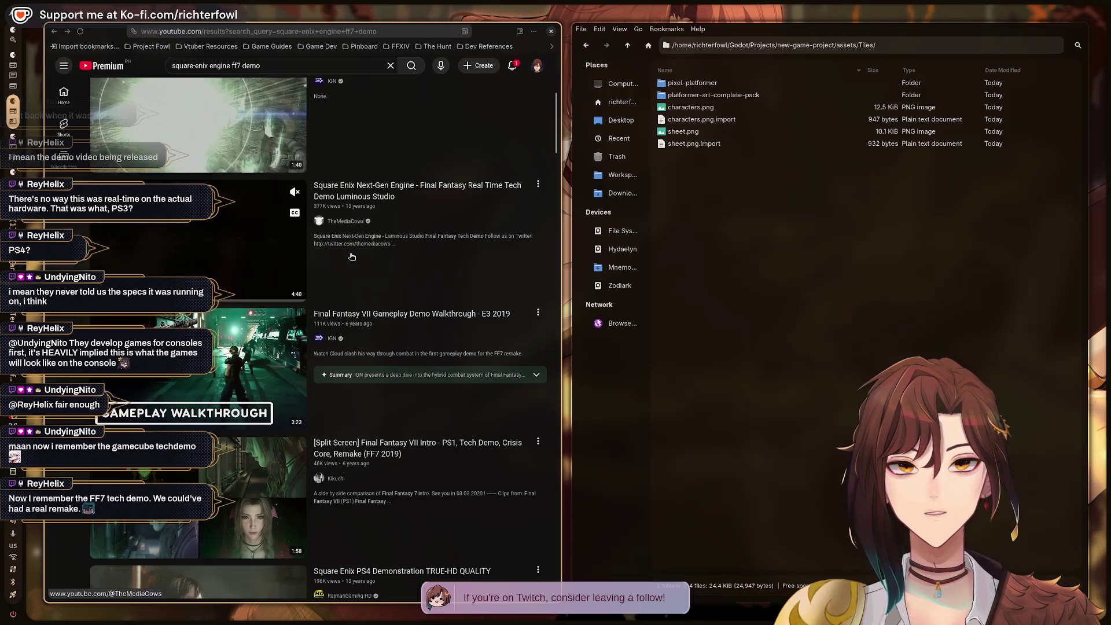
pyautogui.scroll(-3, 457, 301)
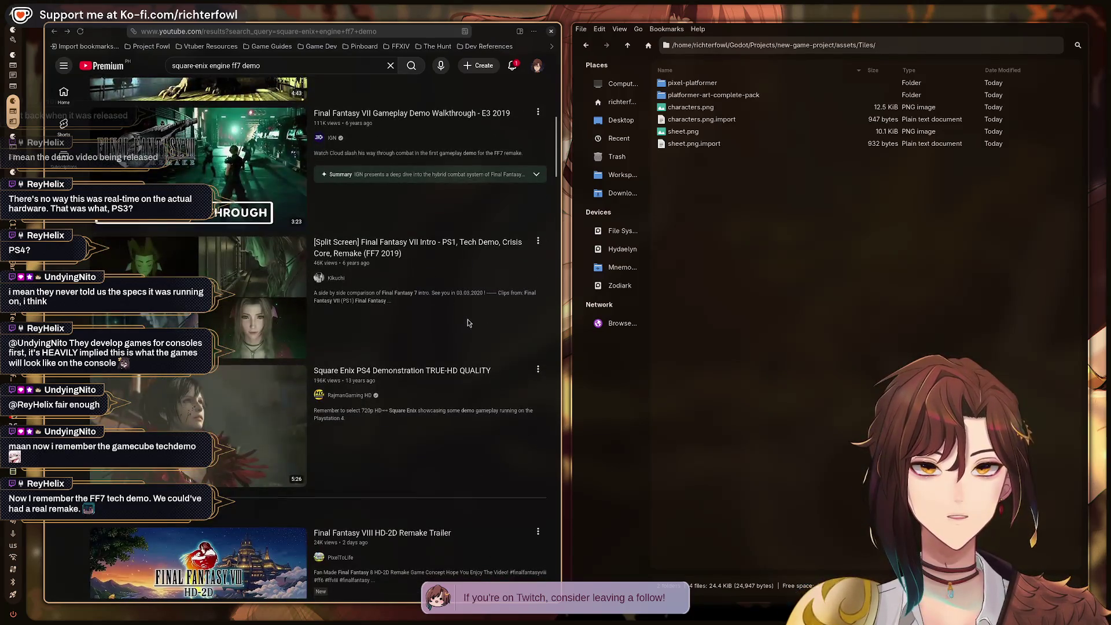
pyautogui.scroll(3, 469, 323)
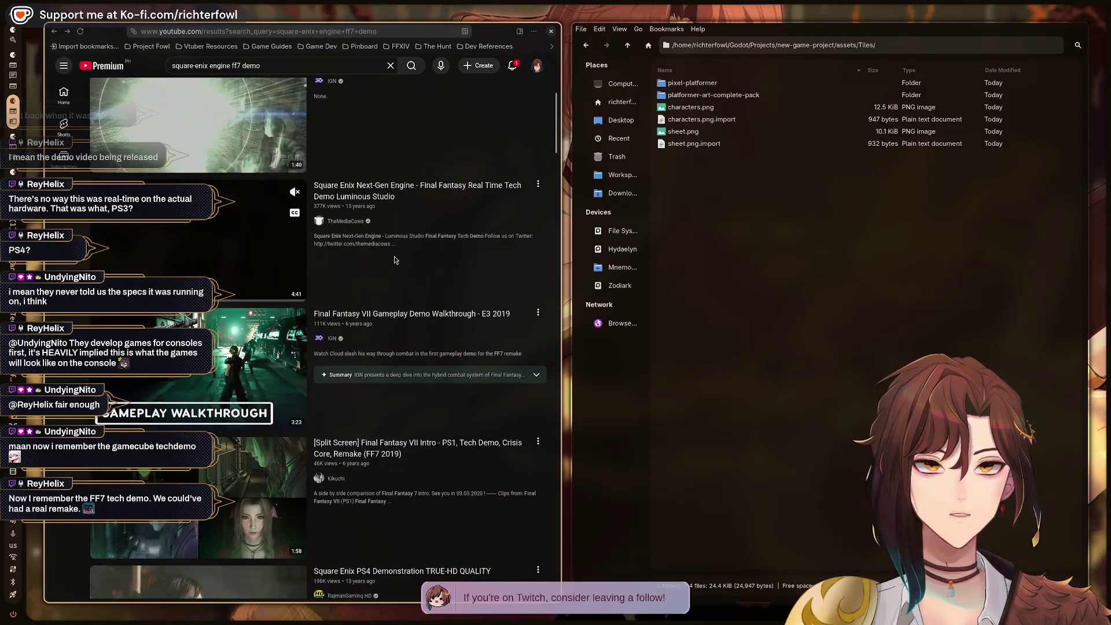
pyautogui.scroll(-6, 474, 255)
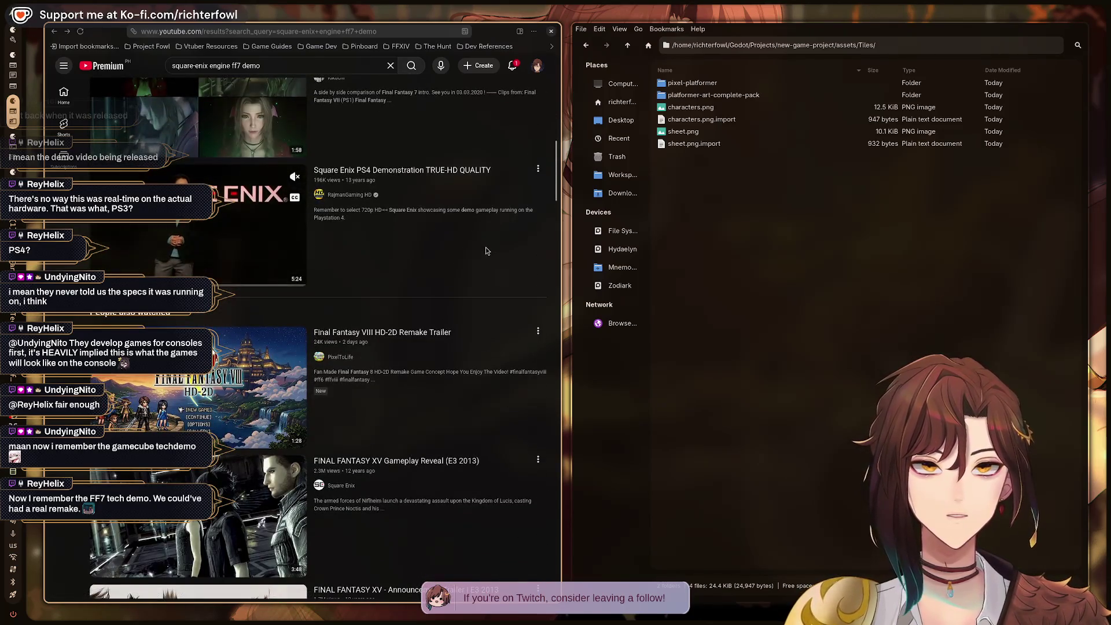
pyautogui.scroll(-2, 488, 249)
pyautogui.scroll(3, 488, 249)
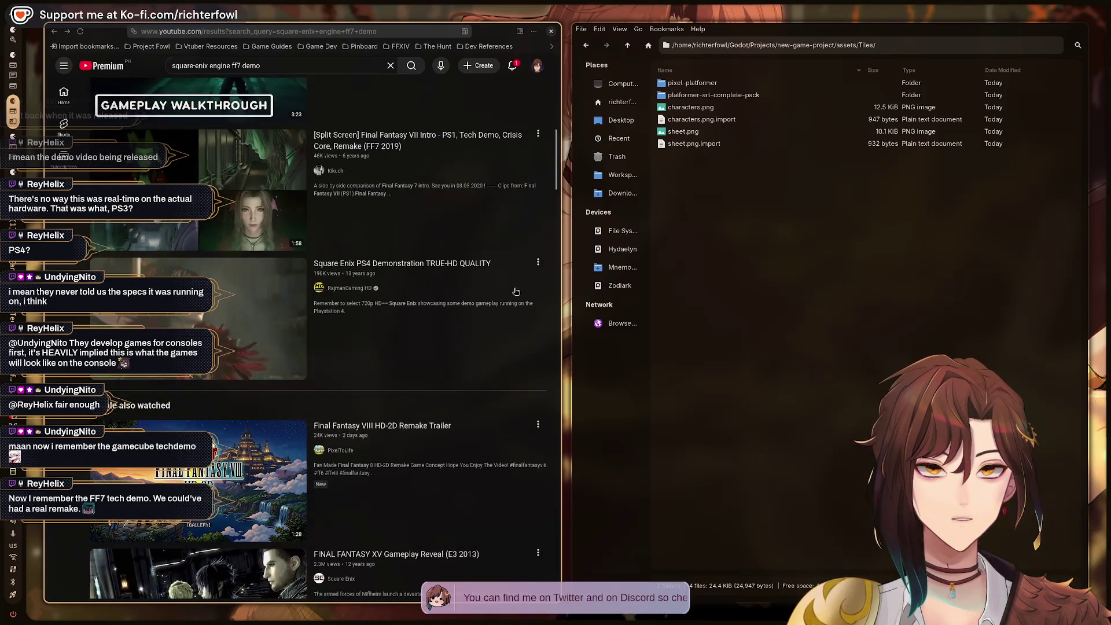
pyautogui.scroll(-7, 515, 291)
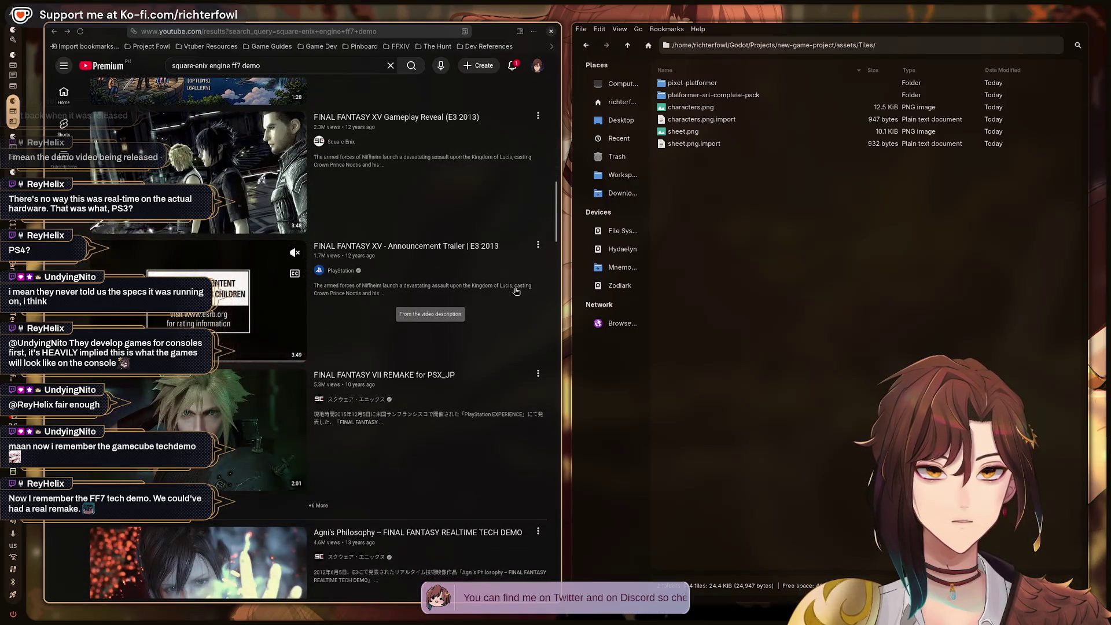
pyautogui.scroll(3, 516, 292)
pyautogui.scroll(-2, 502, 425)
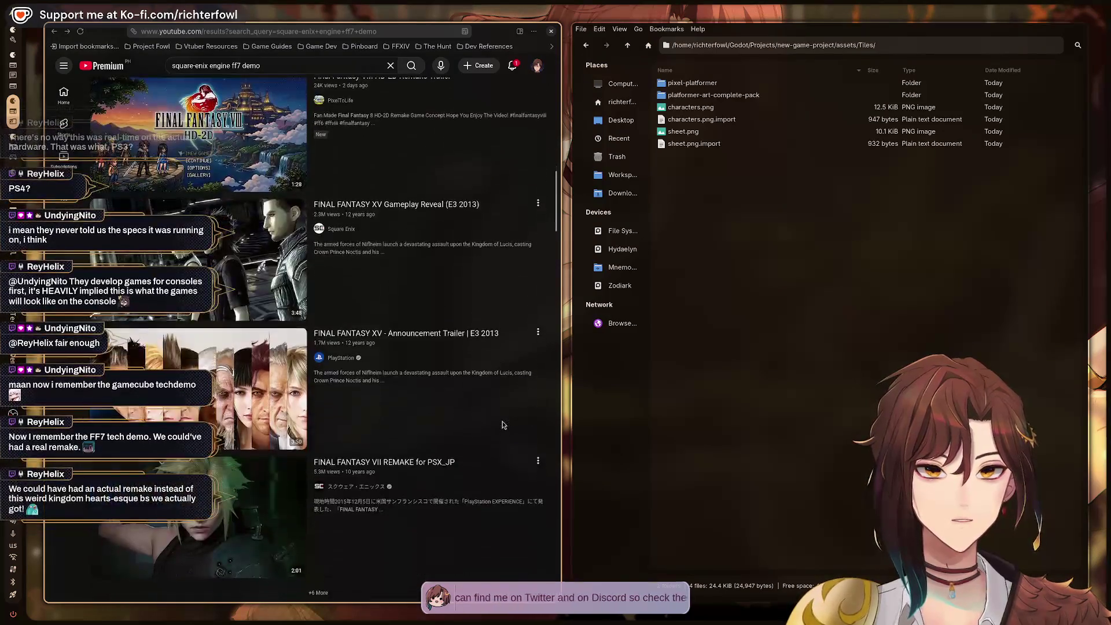
pyautogui.scroll(-1, 453, 397)
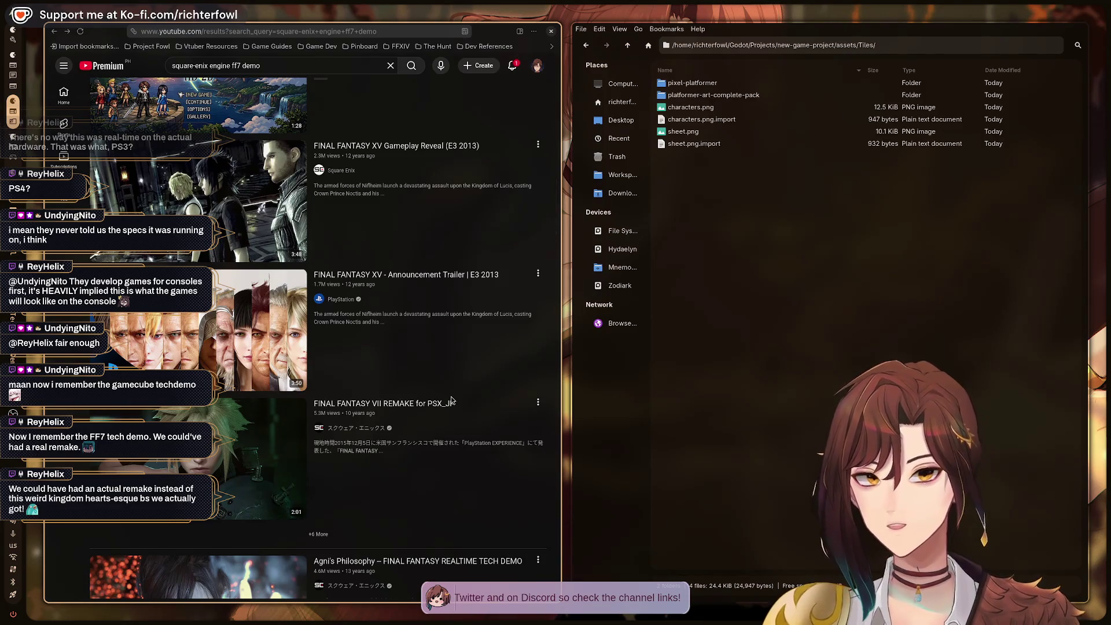
pyautogui.moveTo(355, 379)
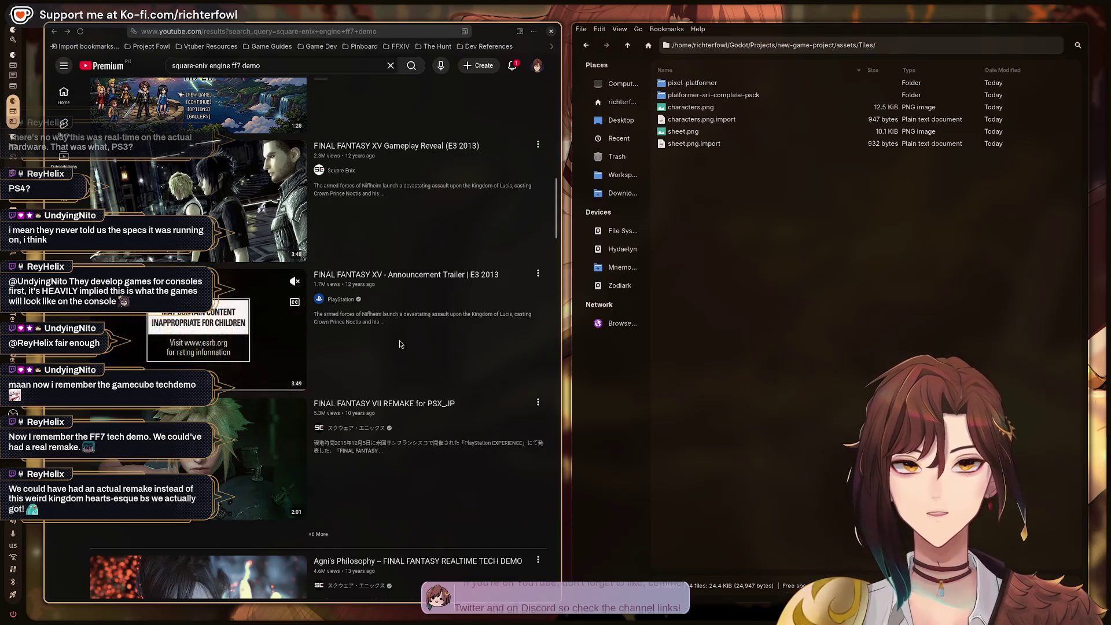
pyautogui.scroll(-2, 405, 331)
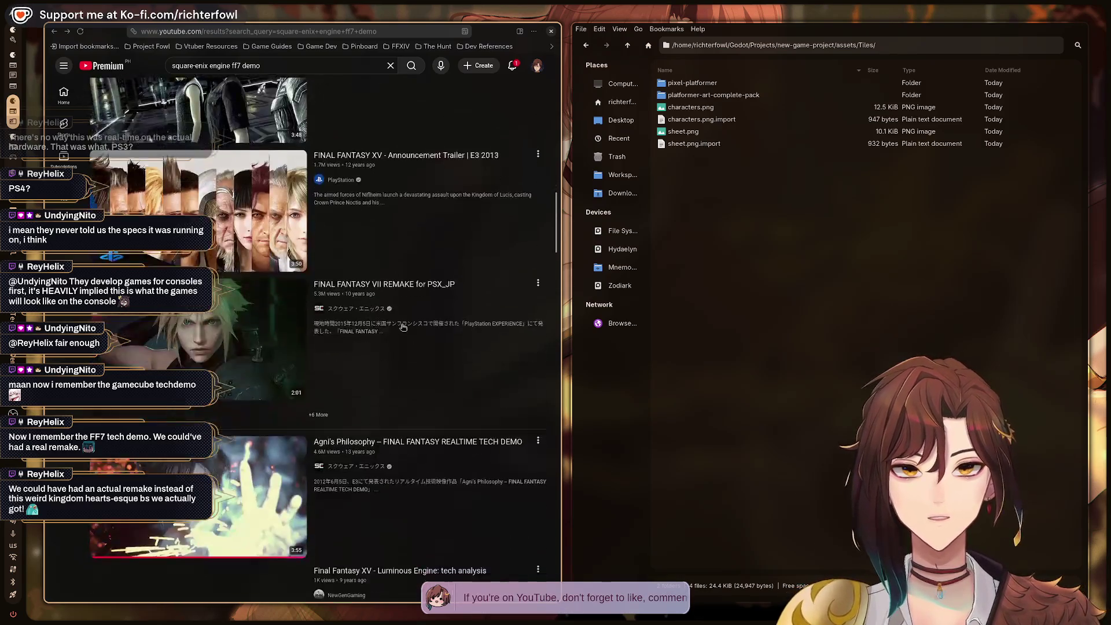
pyautogui.scroll(-6, 437, 304)
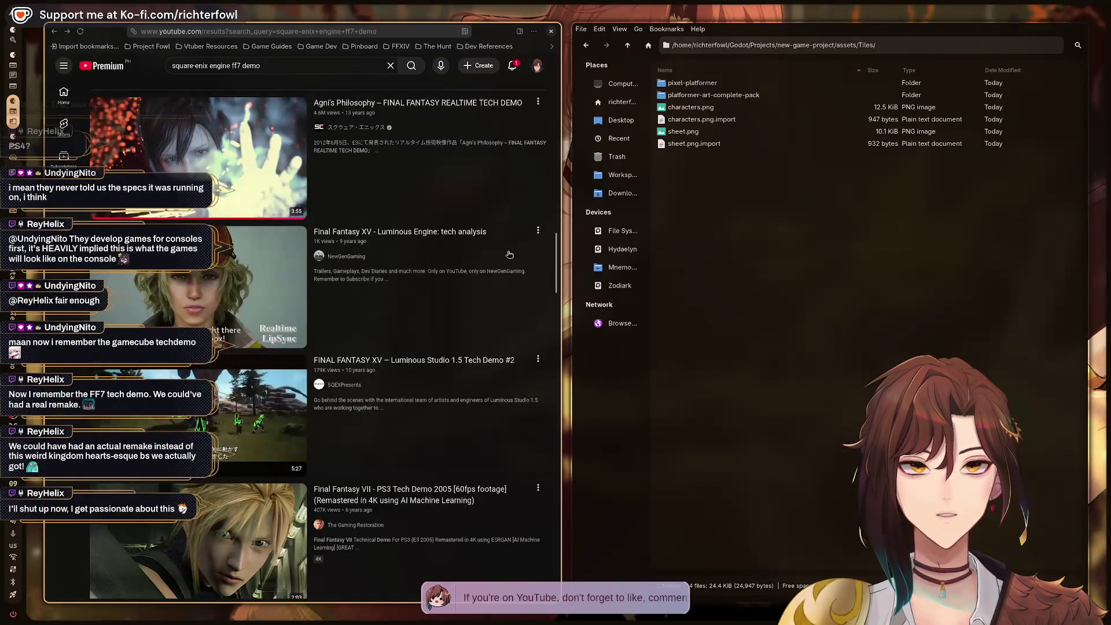
pyautogui.scroll(-2, 505, 290)
pyautogui.moveTo(505, 342)
pyautogui.scroll(-1, 430, 311)
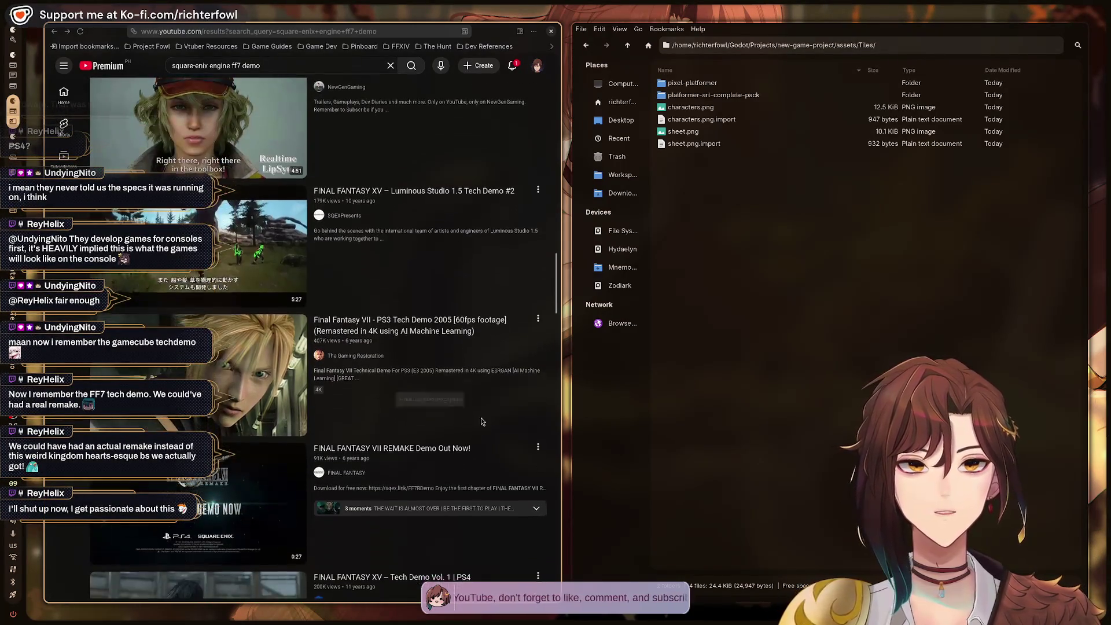
pyautogui.click(427, 316)
pyautogui.click(421, 227)
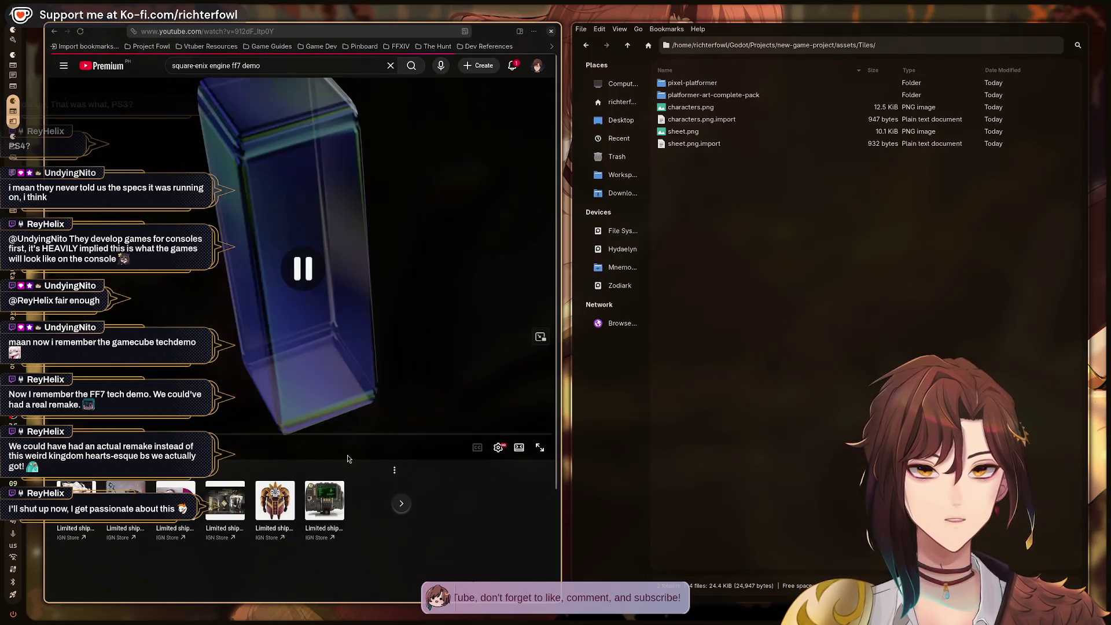
pyautogui.hotkey('alt', 'Left')
pyautogui.scroll(-4, 473, 377)
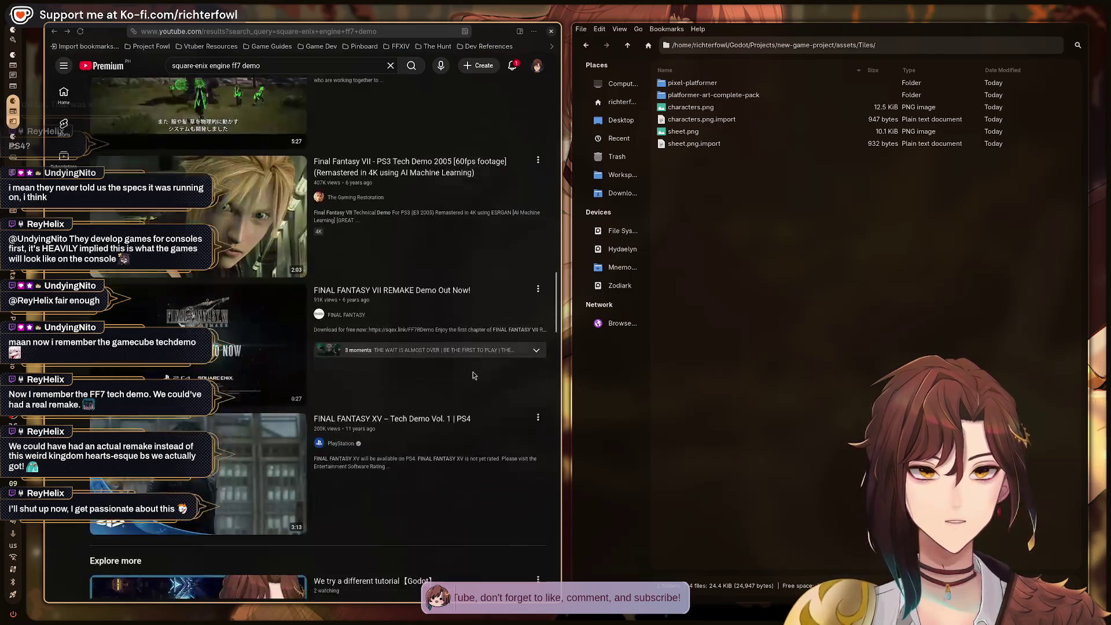
pyautogui.moveTo(454, 423)
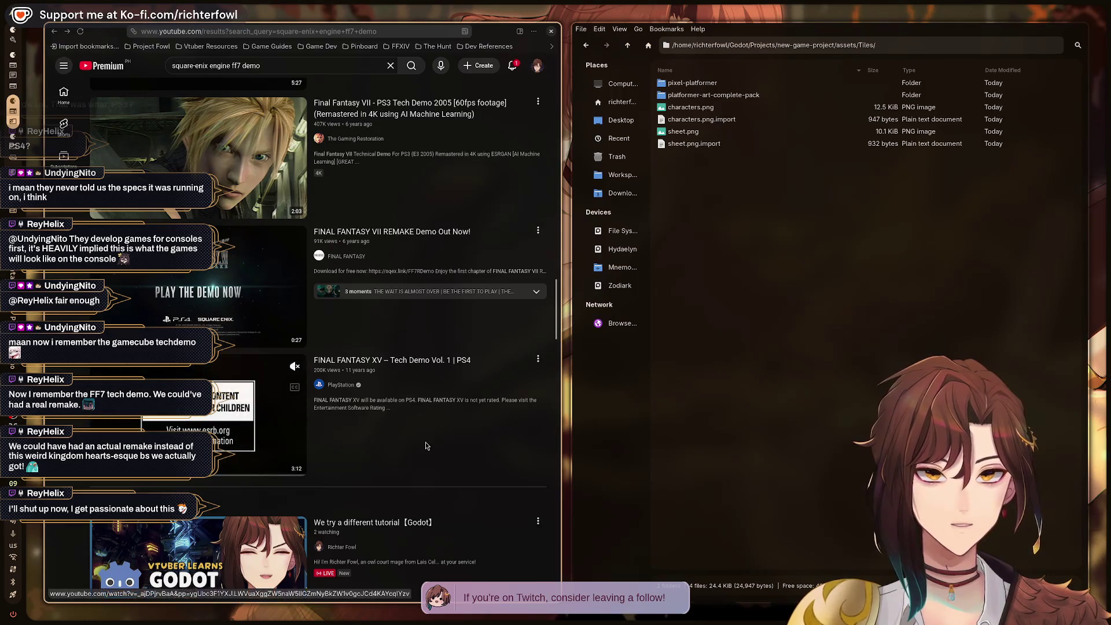
pyautogui.click(413, 363)
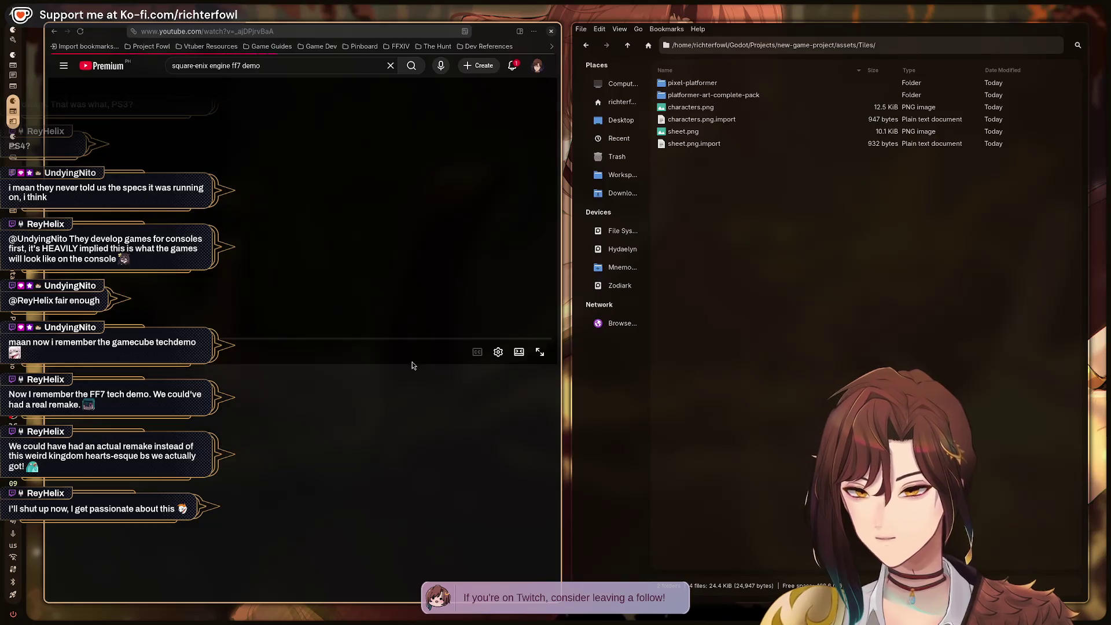
pyautogui.click(540, 352)
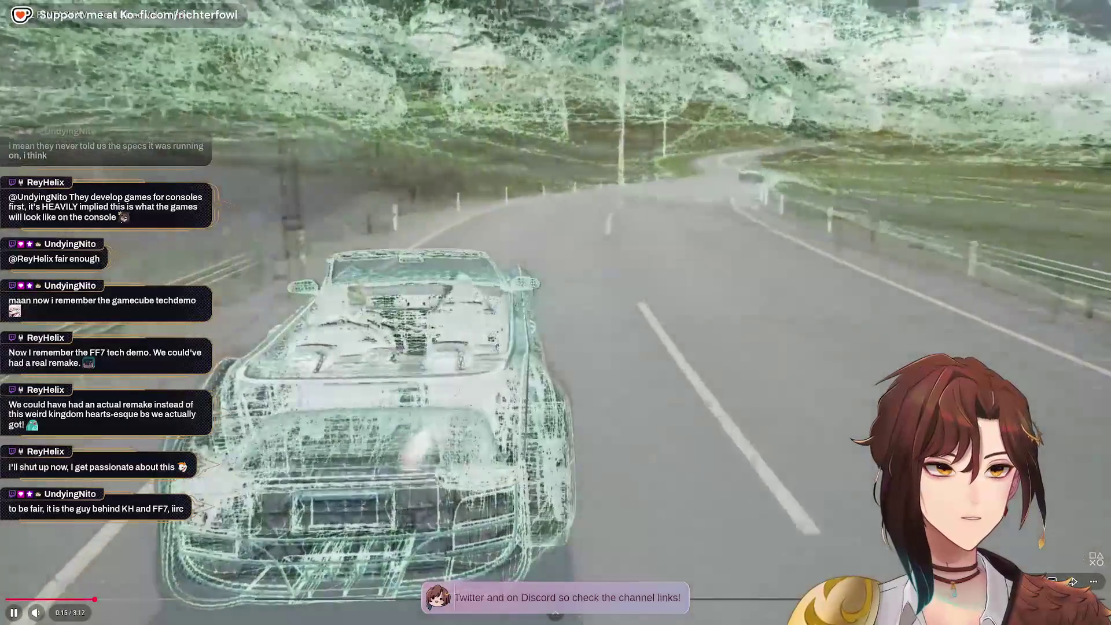
pyautogui.press('Escape')
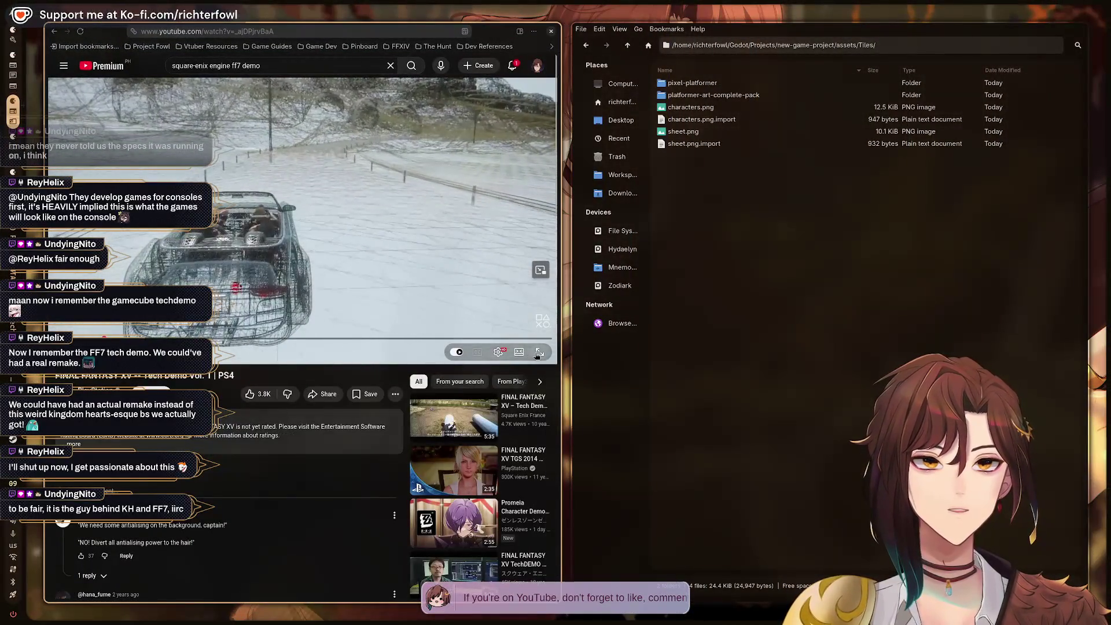
pyautogui.click(437, 265)
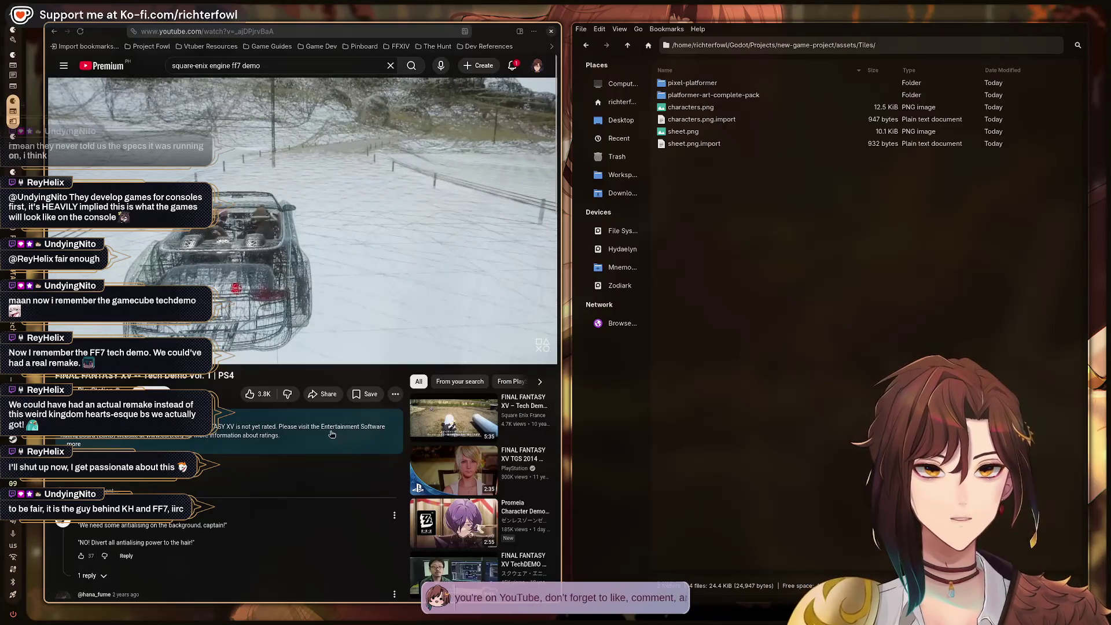
pyautogui.hotkey('alt', 'Left')
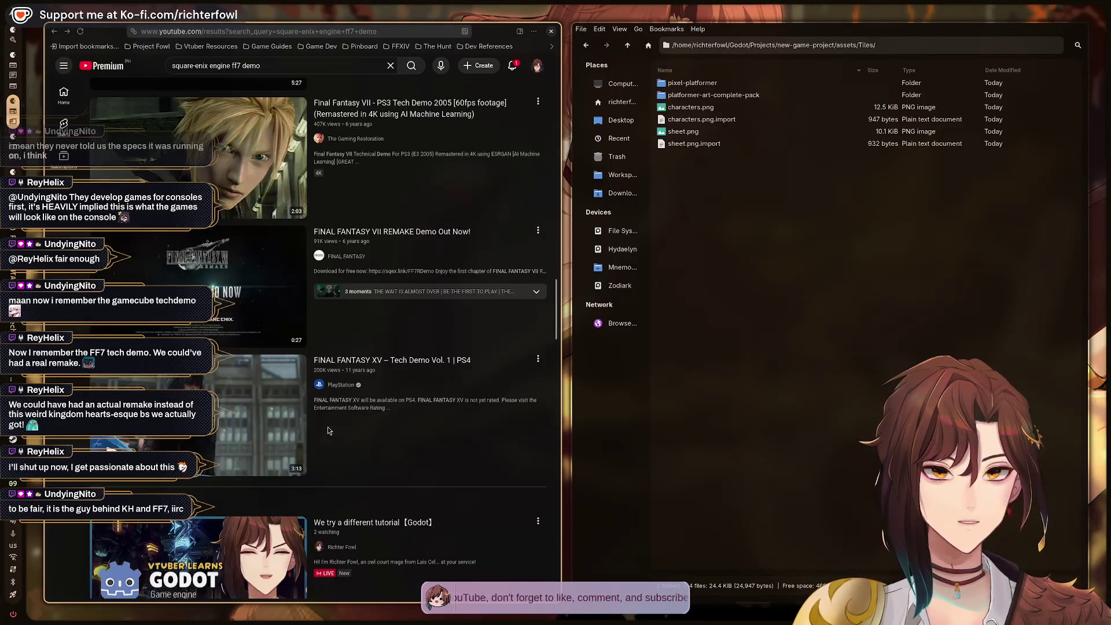
# Browse the square-enix engine ff7 demo results, back to the top, with the query selected for editing.
pyautogui.scroll(-8, 413, 433)
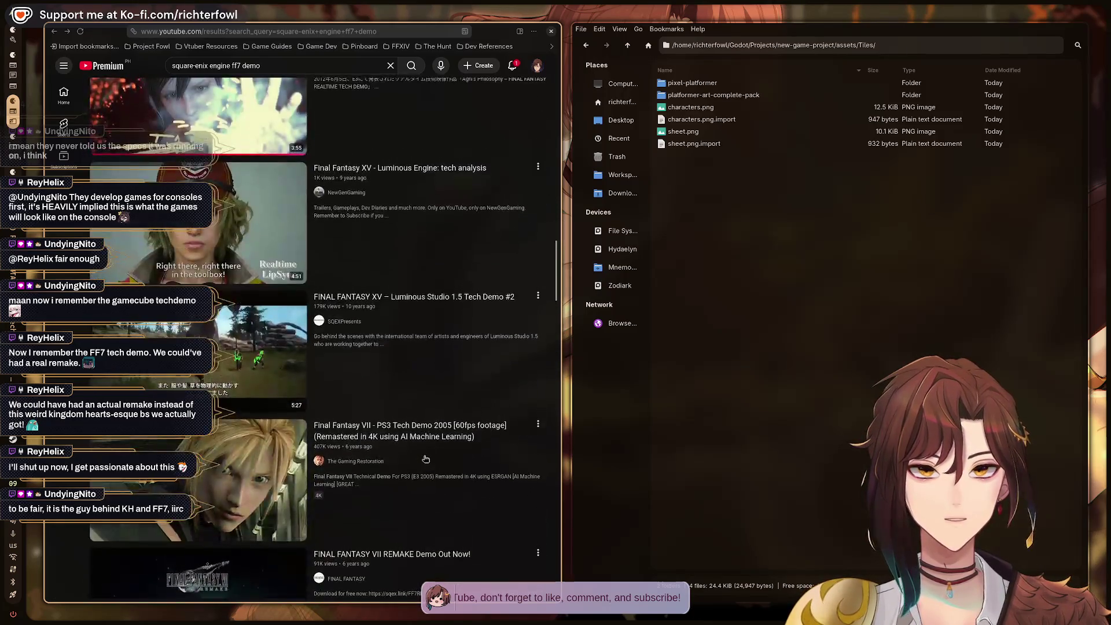
pyautogui.scroll(-1, 388, 443)
pyautogui.scroll(3, 405, 417)
pyautogui.scroll(-12, 440, 387)
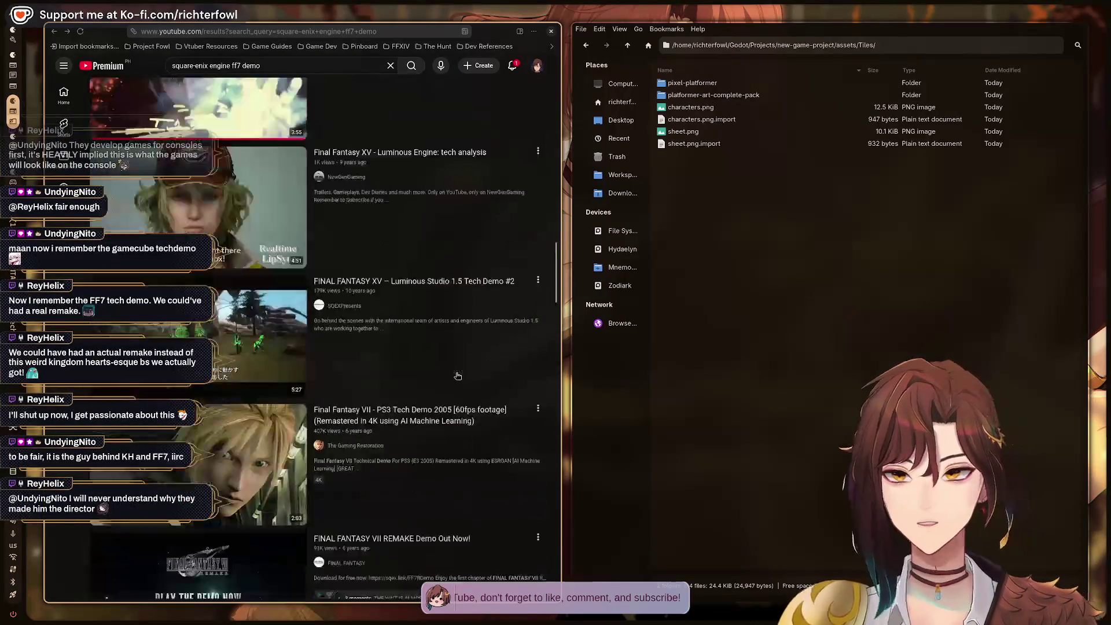
pyautogui.scroll(7, 429, 371)
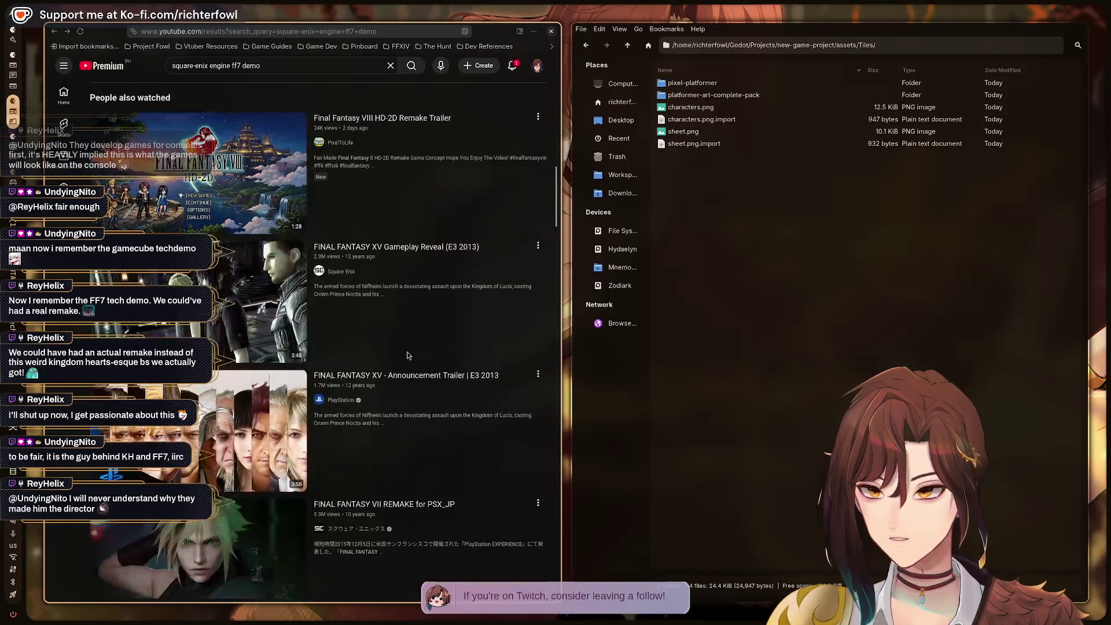
pyautogui.moveTo(265, 262)
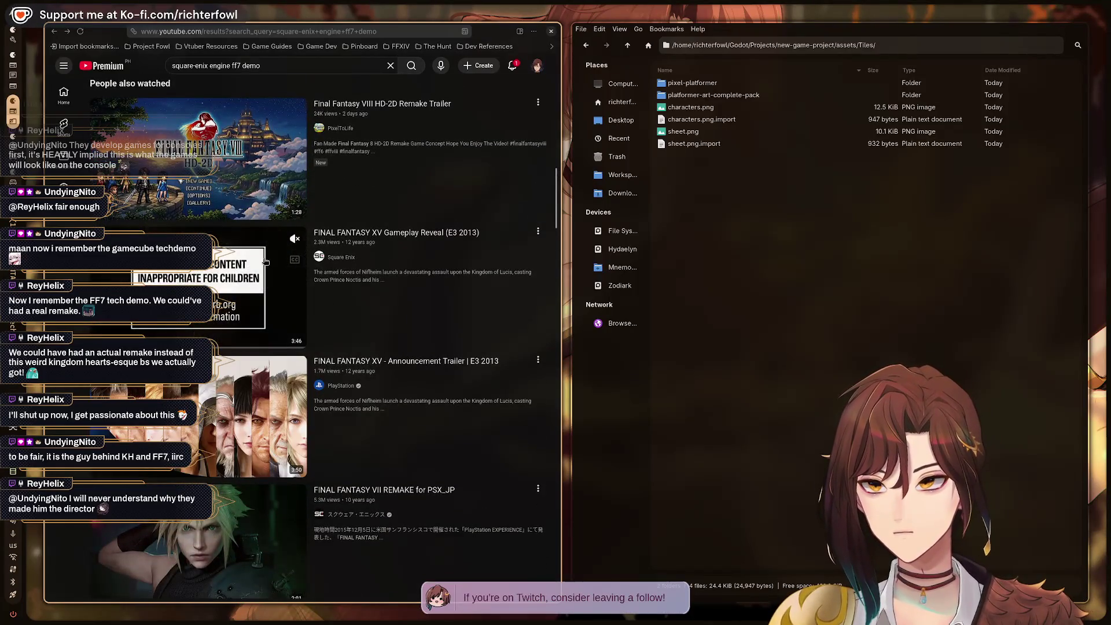
pyautogui.scroll(5, 458, 307)
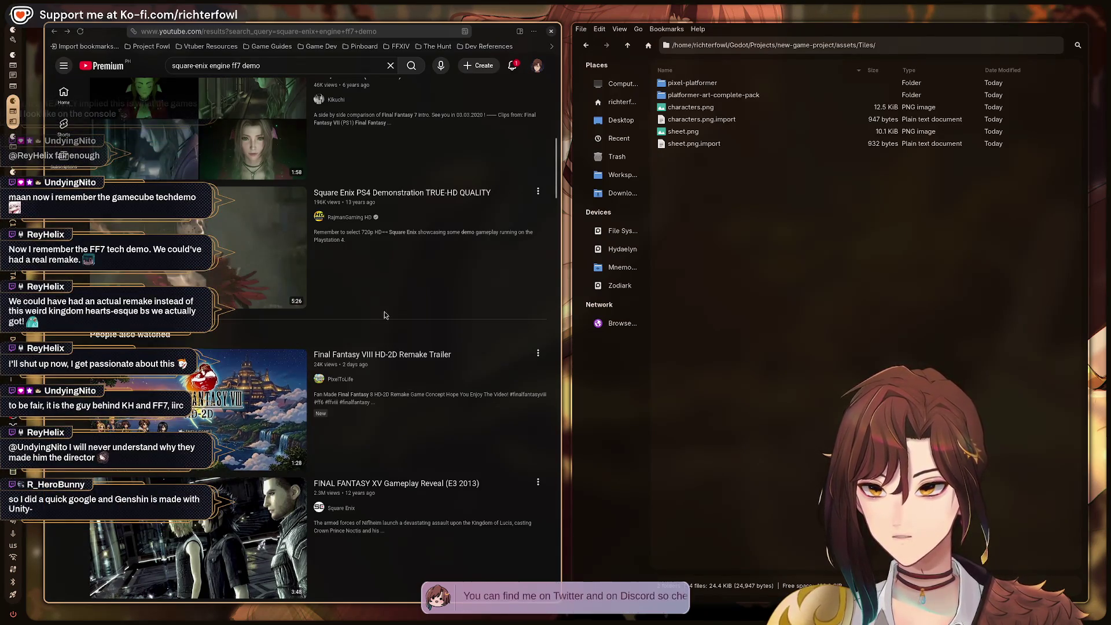
pyautogui.scroll(-3, 429, 382)
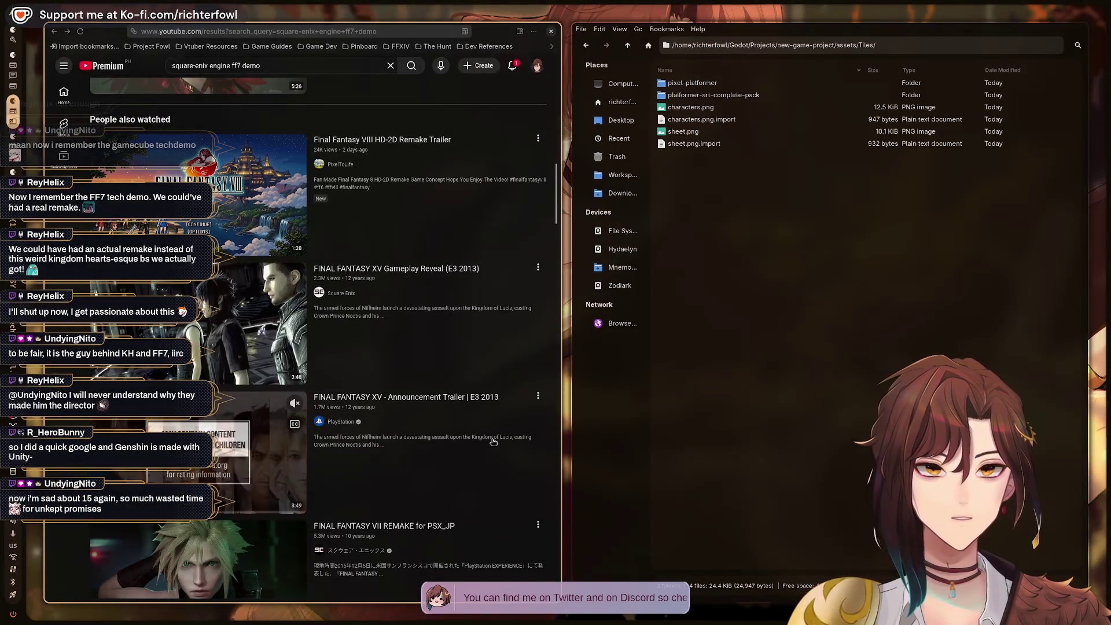
pyautogui.scroll(-10, 469, 312)
pyautogui.scroll(2, 516, 270)
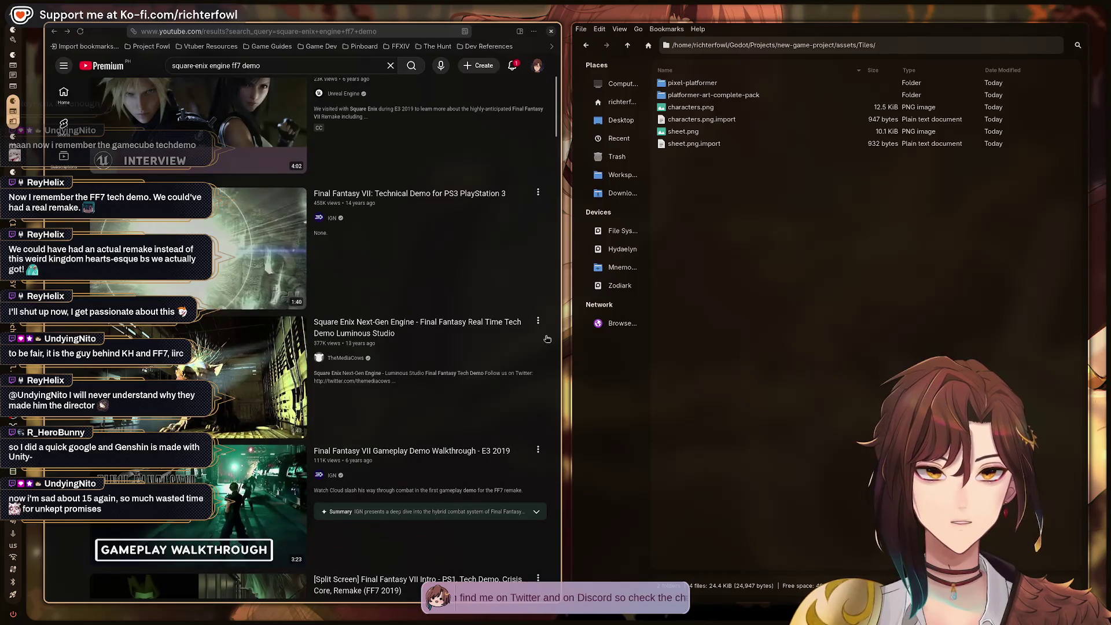
pyautogui.moveTo(502, 339)
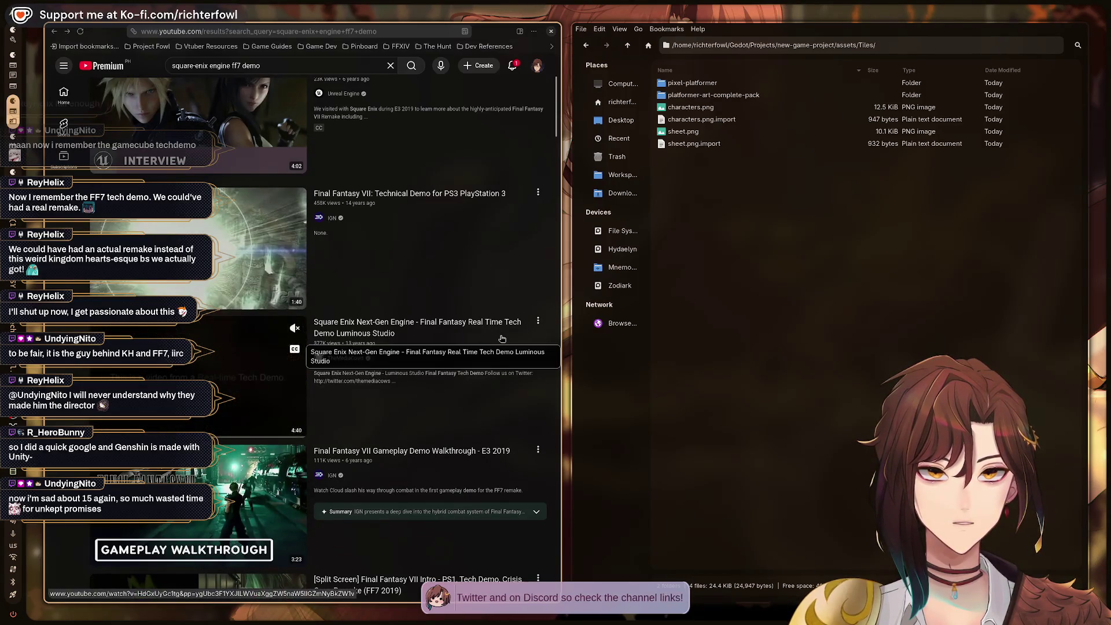
pyautogui.moveTo(410, 488)
pyautogui.scroll(3, 410, 488)
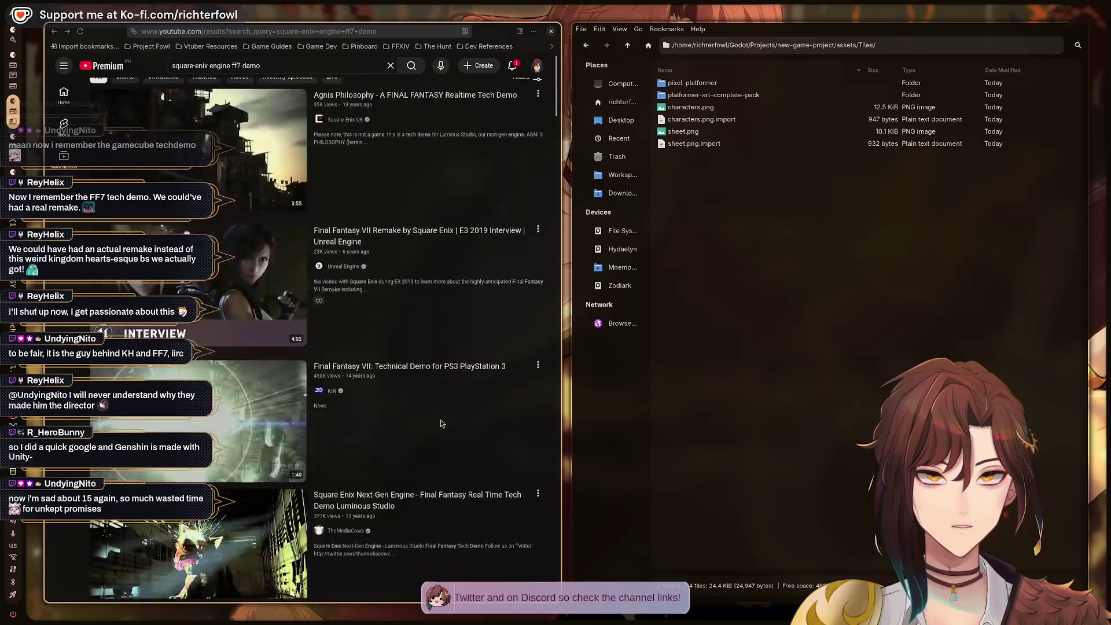
pyautogui.click(234, 66)
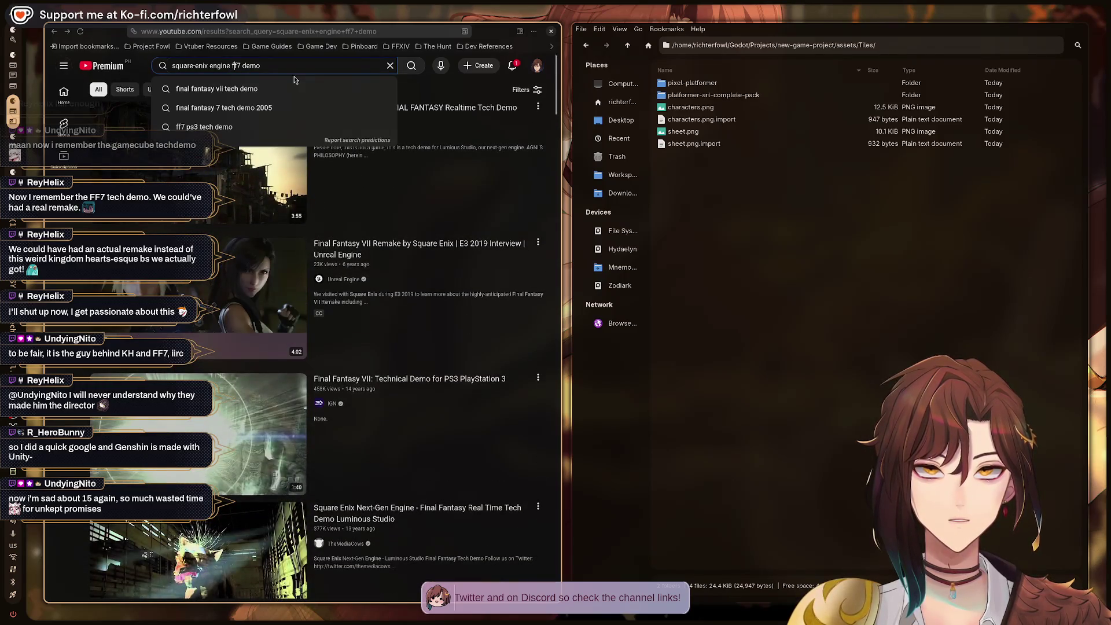
# Search YouTube for 'ff7 original demo'.
pyautogui.press('BackSpace')
pyautogui.press('BackSpace')
pyautogui.press('BackSpace')
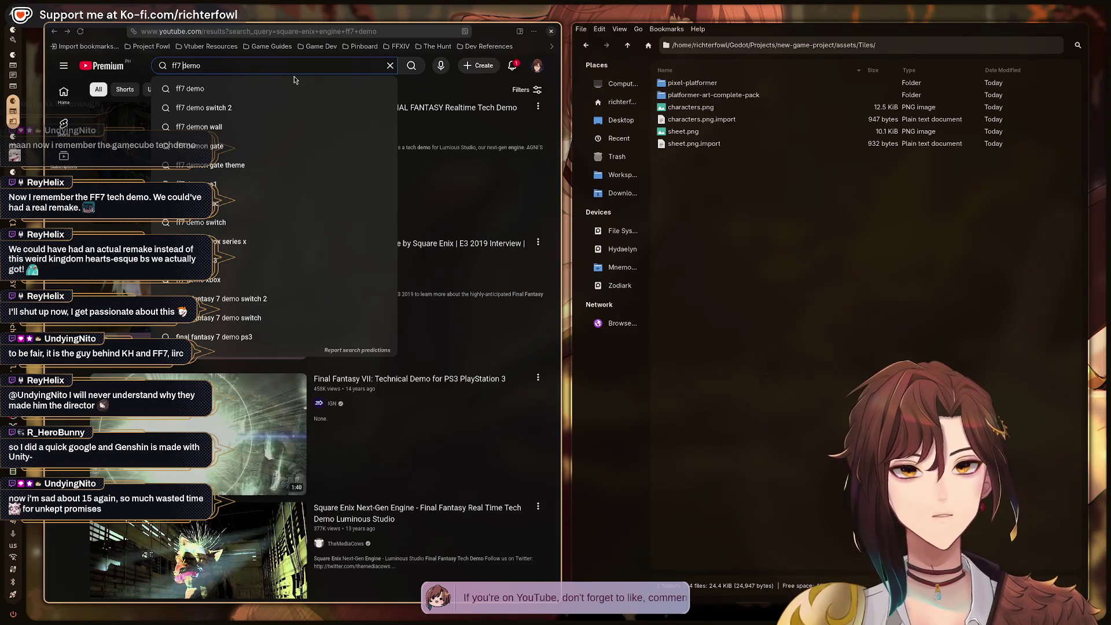
pyautogui.write('original')
pyautogui.press('Return')
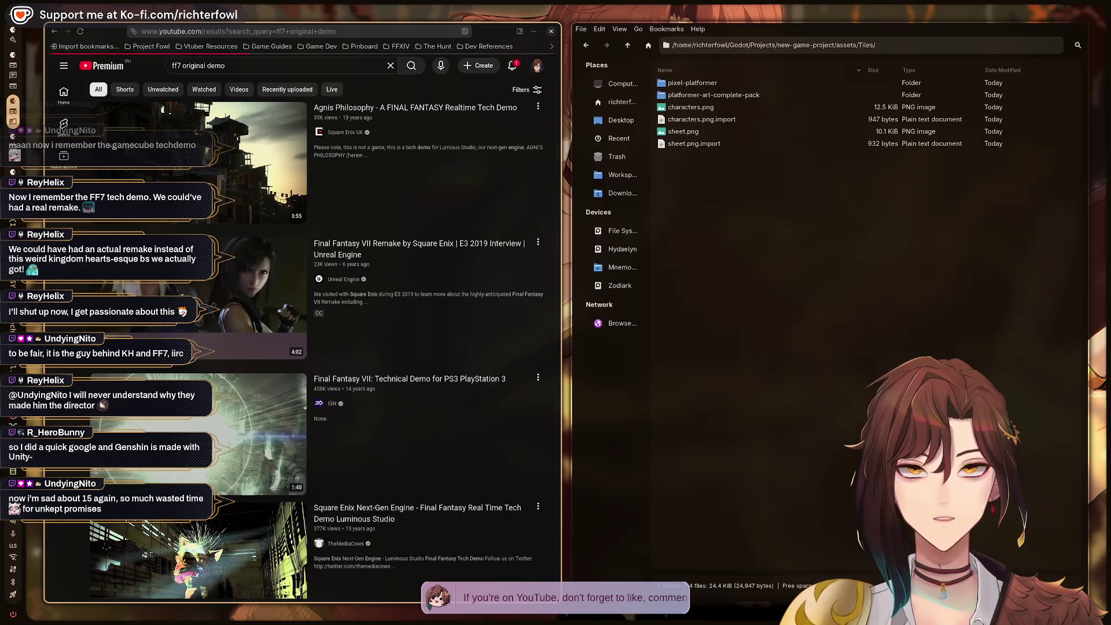
# Search 'ff7 original tech demo' and watch the Final Fantasy 7 PS3 Tech Demo fullscreen.
pyautogui.click(215, 66)
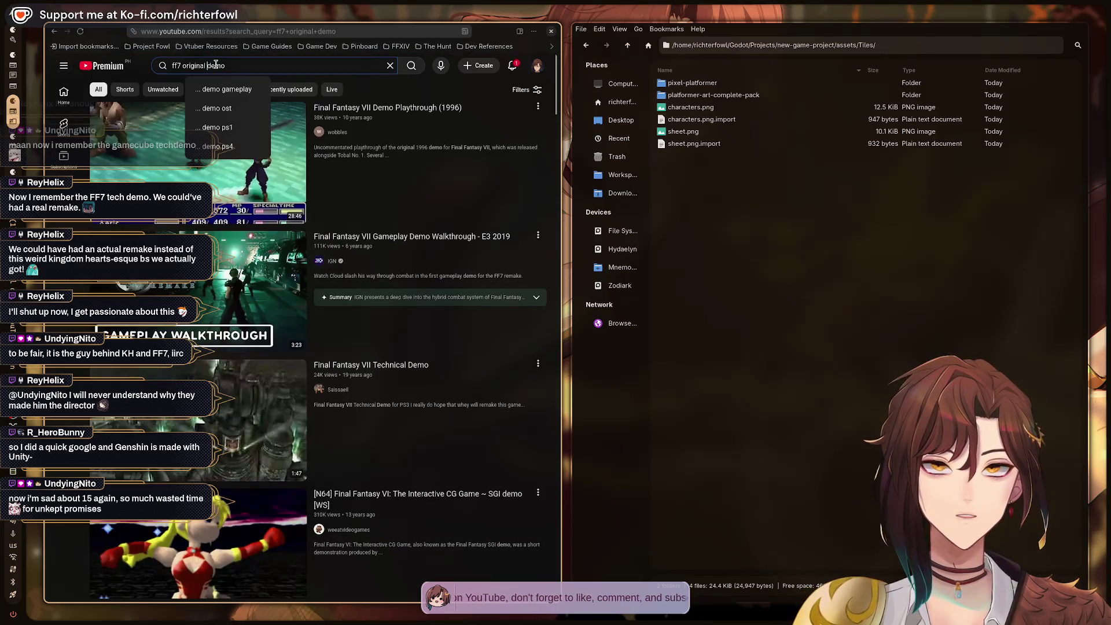
pyautogui.write('tech')
pyautogui.press('Return')
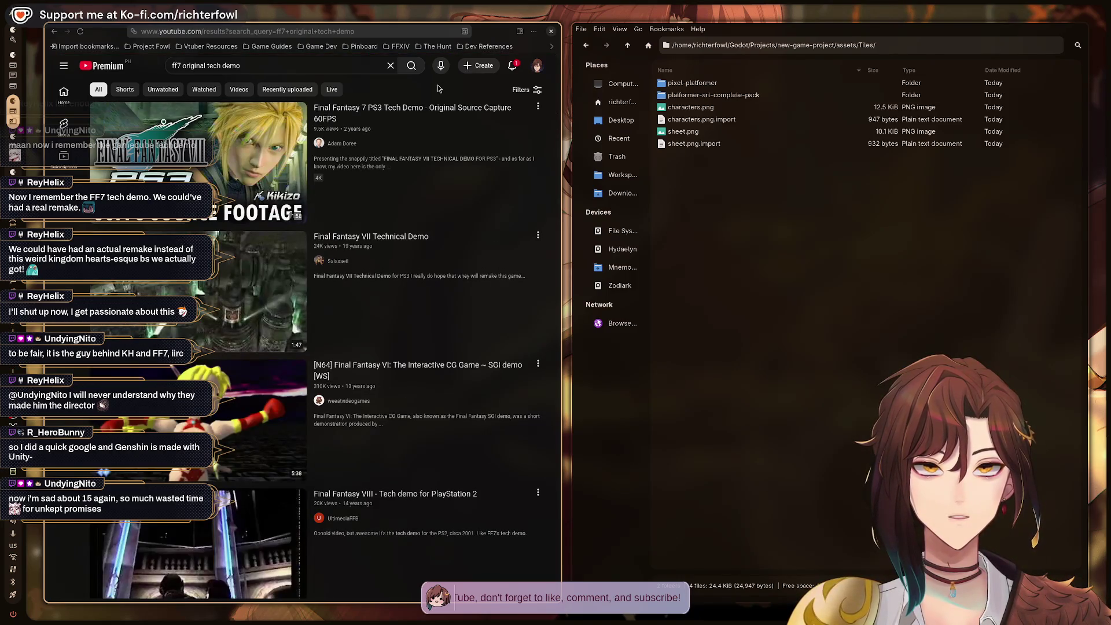
pyautogui.click(391, 112)
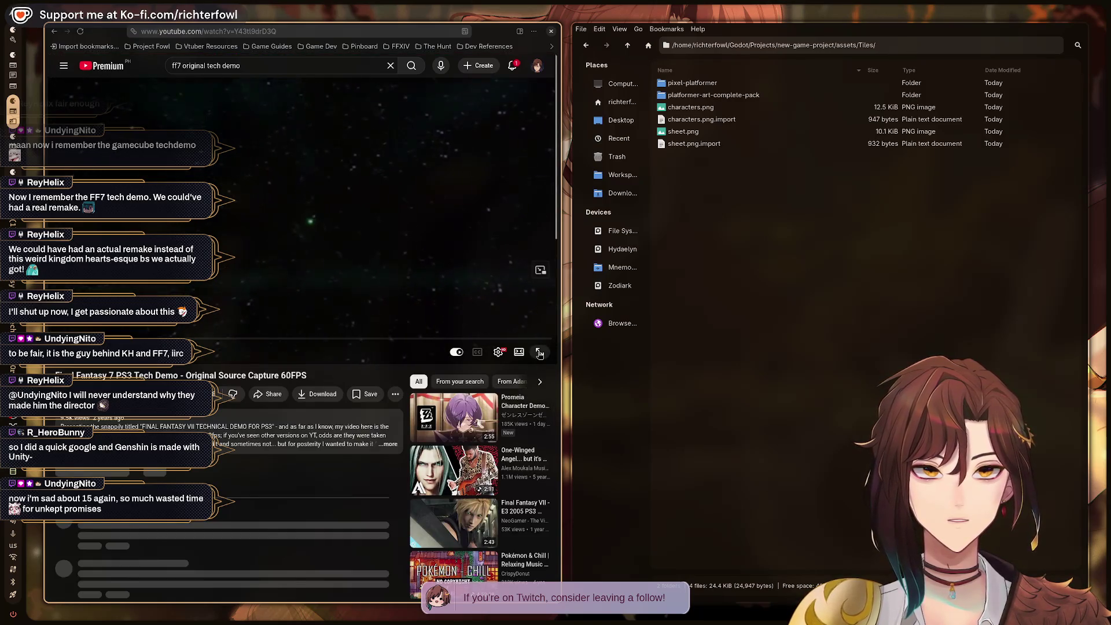
pyautogui.click(539, 353)
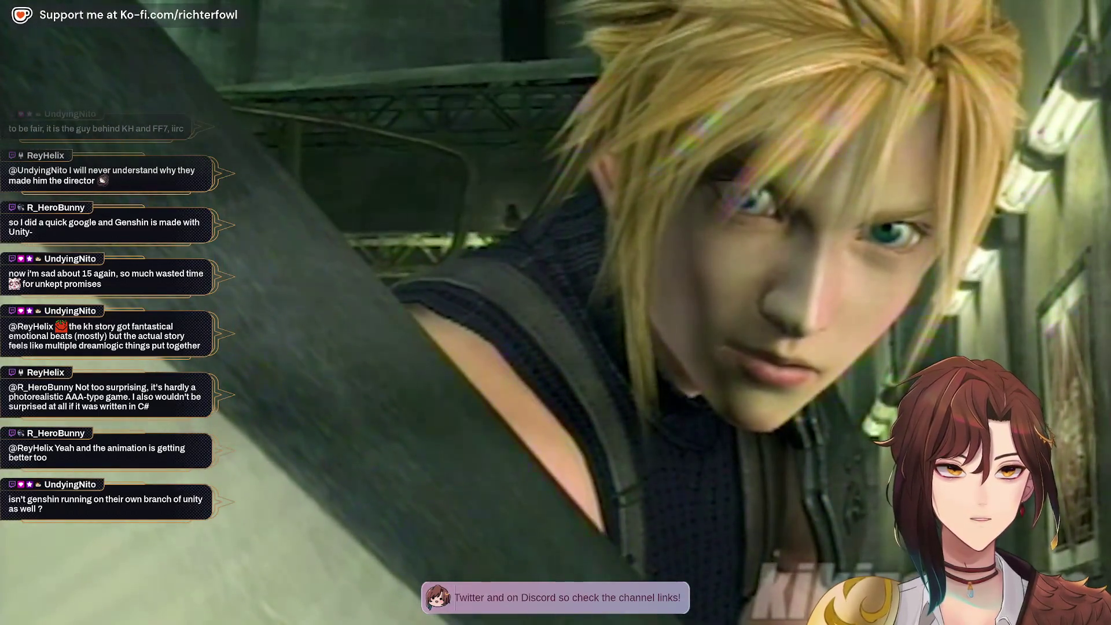
# Leave fullscreen on the FF7 PS3 tech demo at about 1:33 of 1:57.
pyautogui.moveTo(770, 323)
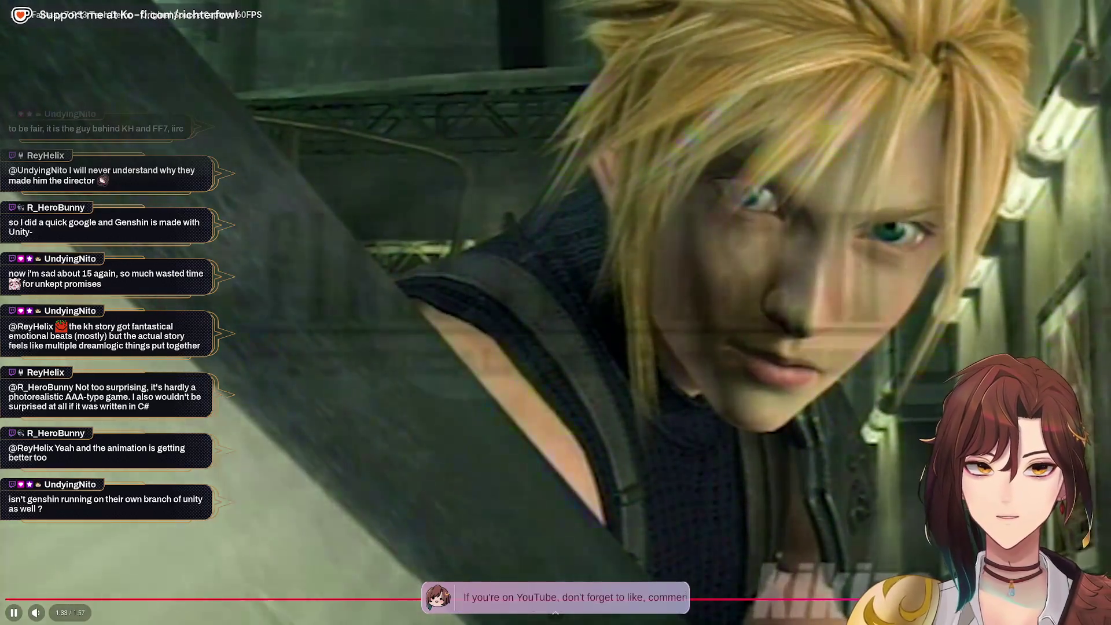
pyautogui.press('Escape')
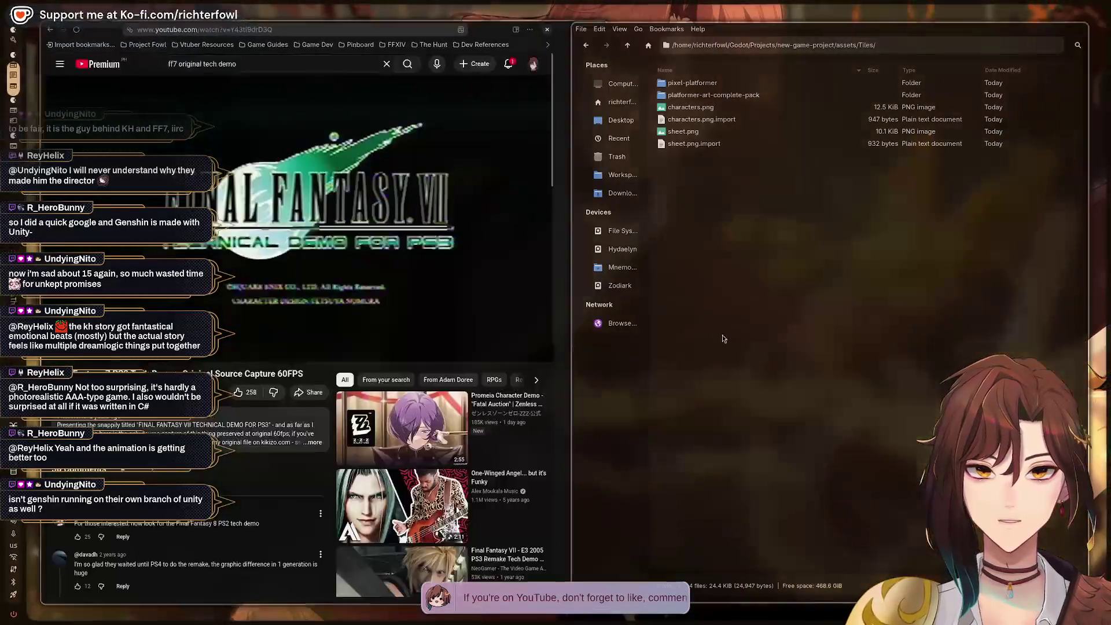
# Pause the FF7 tech demo, expand its full description, and select a passage of it.
pyautogui.click(275, 244)
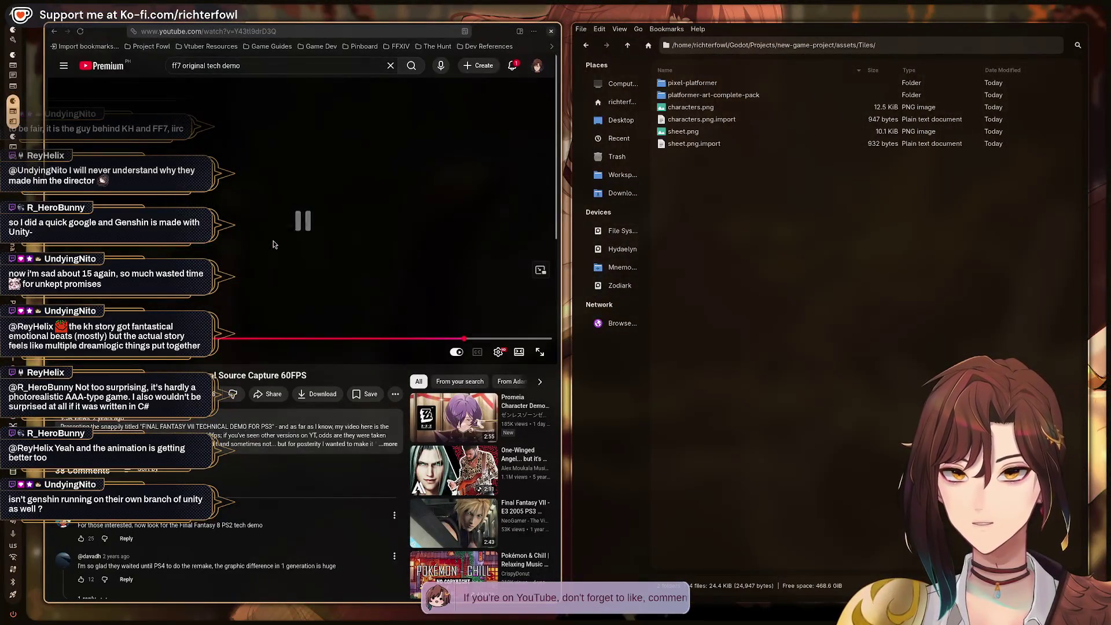
pyautogui.click(389, 444)
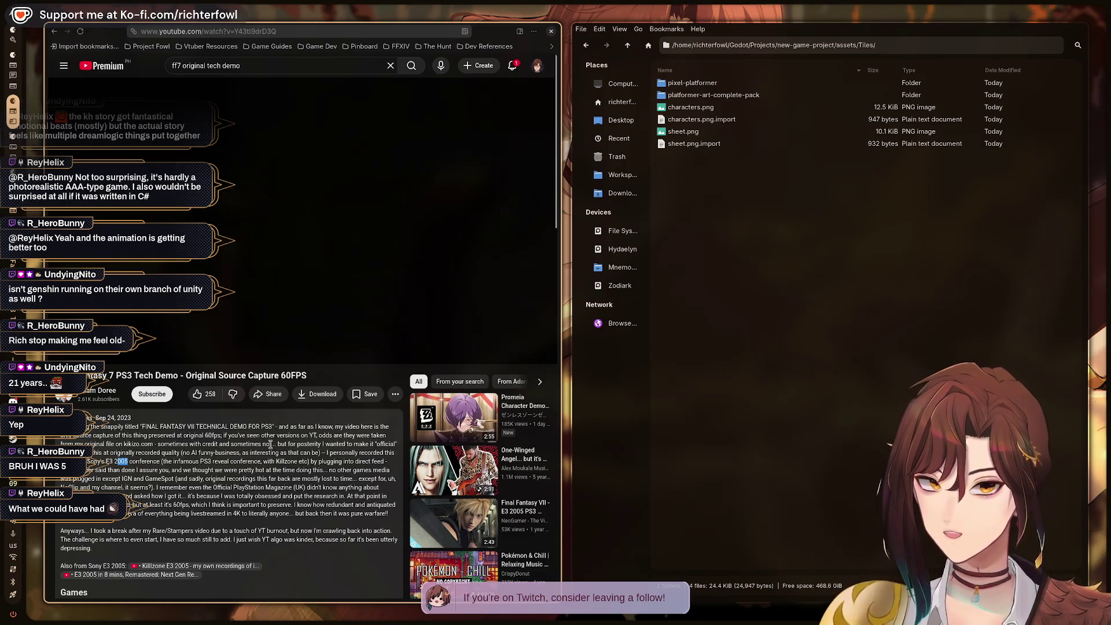
pyautogui.moveTo(211, 444)
pyautogui.mouseDown()
pyautogui.moveTo(232, 497)
pyautogui.moveTo(220, 463)
pyautogui.mouseUp()
# Clear the description selection and move to the Streamer.bot and OBS workspace.
pyautogui.click(202, 438)
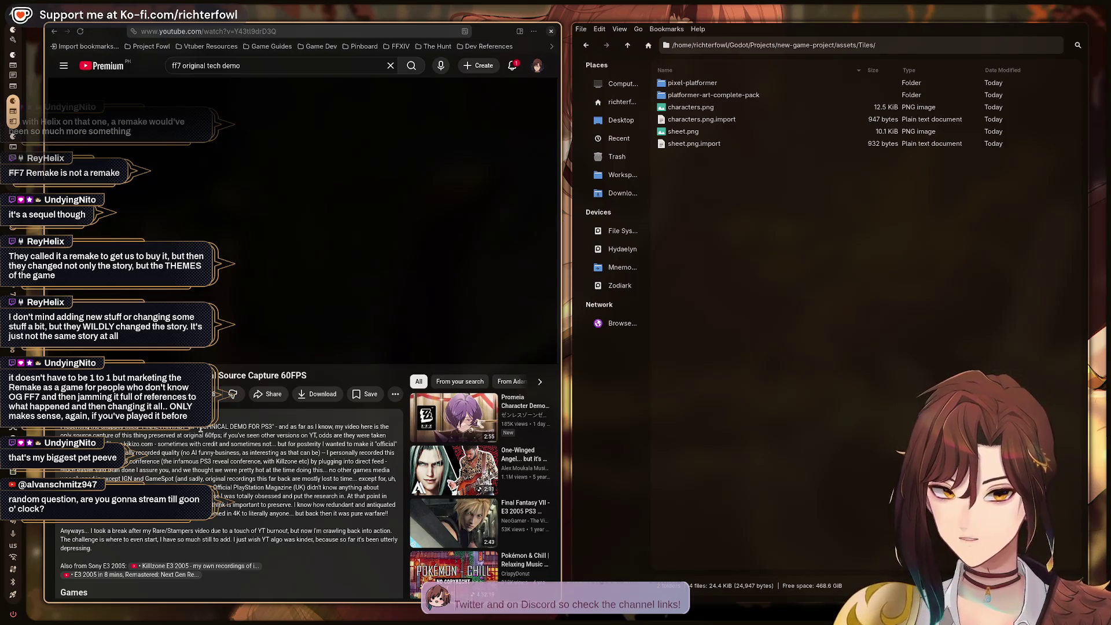
pyautogui.moveTo(455, 401)
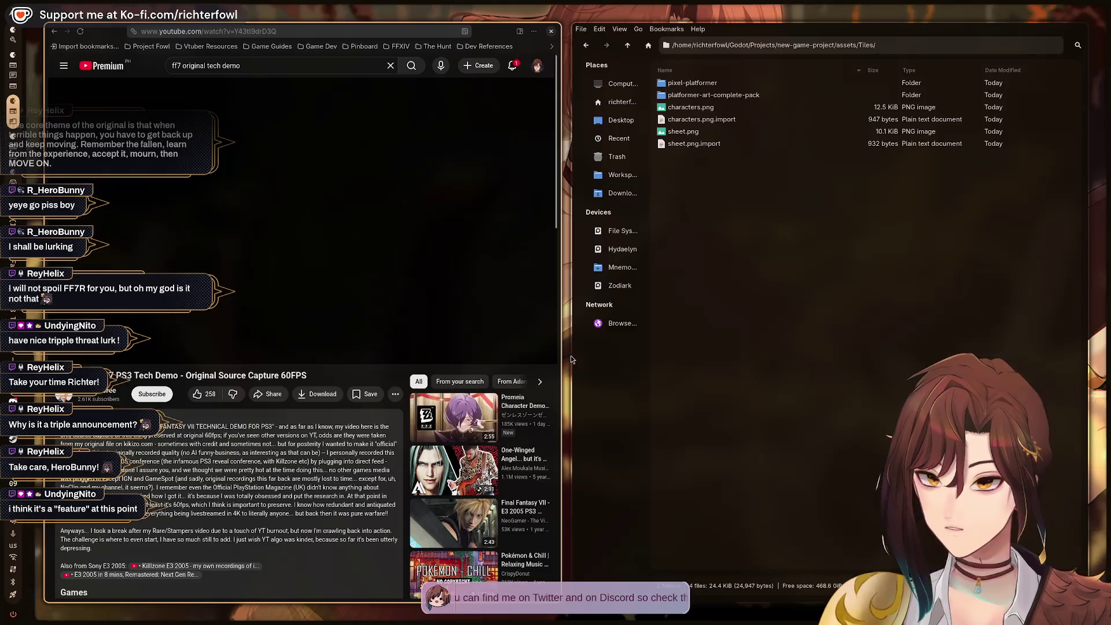
pyautogui.hotkey('ctrl', 'alt', 'Right')
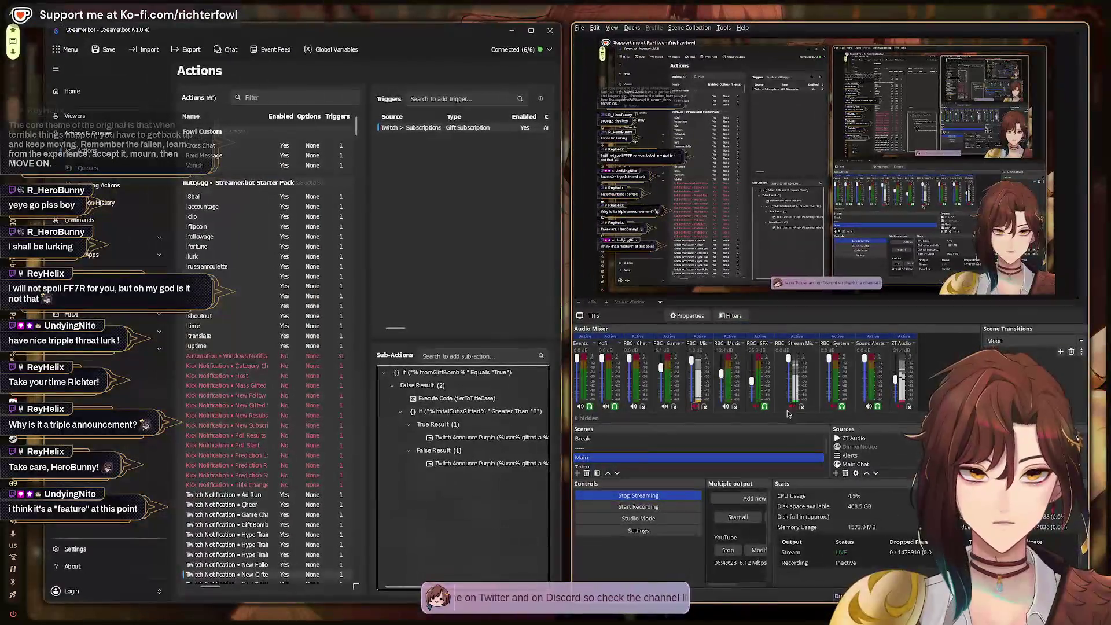
# Collapse the nutty.gg Starter Pack group in Streamer.bot, then move on to the enemy.gd workspace.
pyautogui.hotkey('ctrl', 'alt', 'Left')
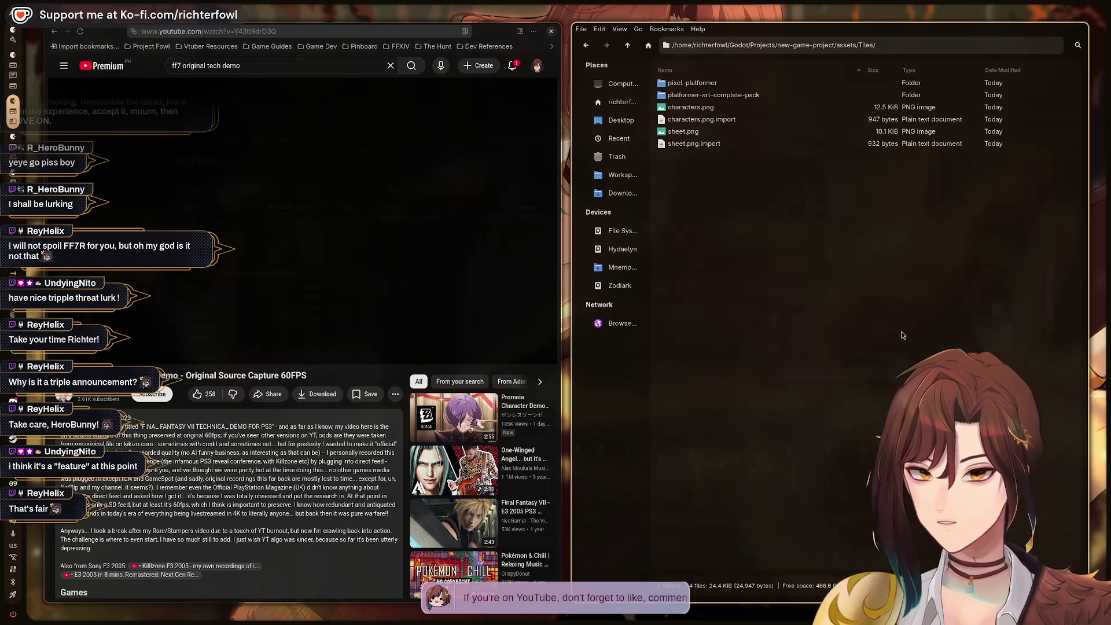
pyautogui.press('super+2')
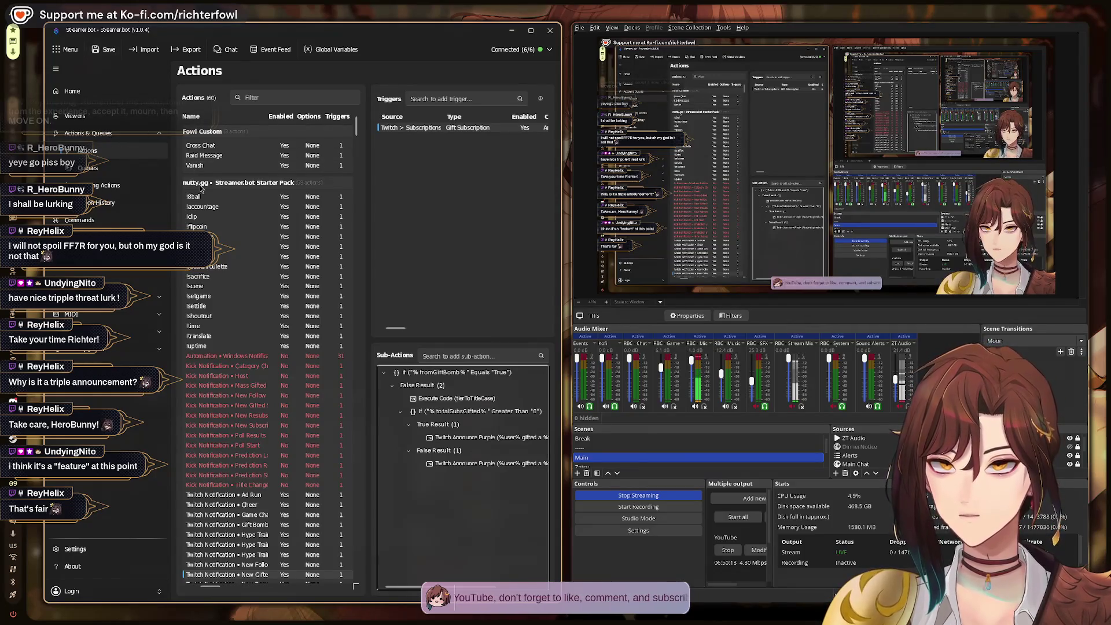
pyautogui.click(255, 183)
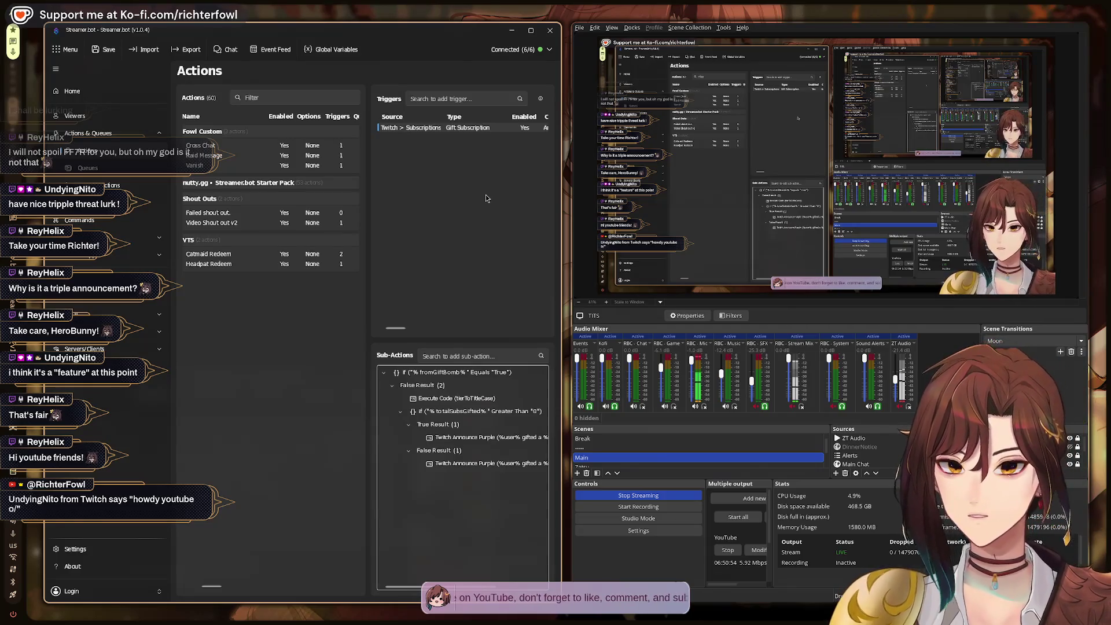
pyautogui.hotkey('ctrl', 'alt', 'Right')
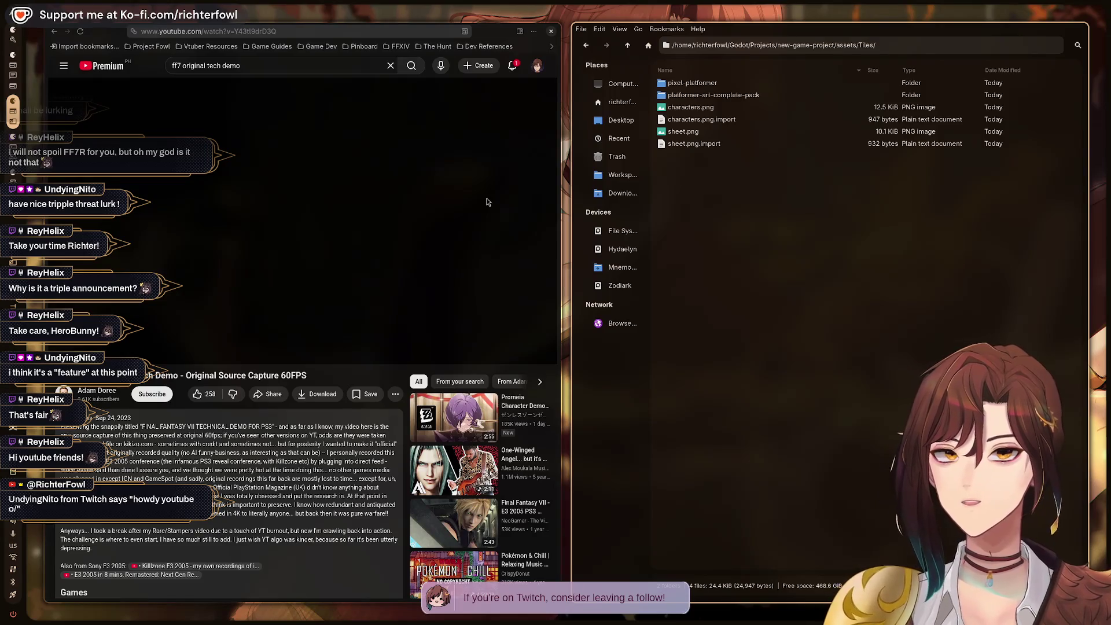
pyautogui.hotkey('ctrl', 'alt', 'Right')
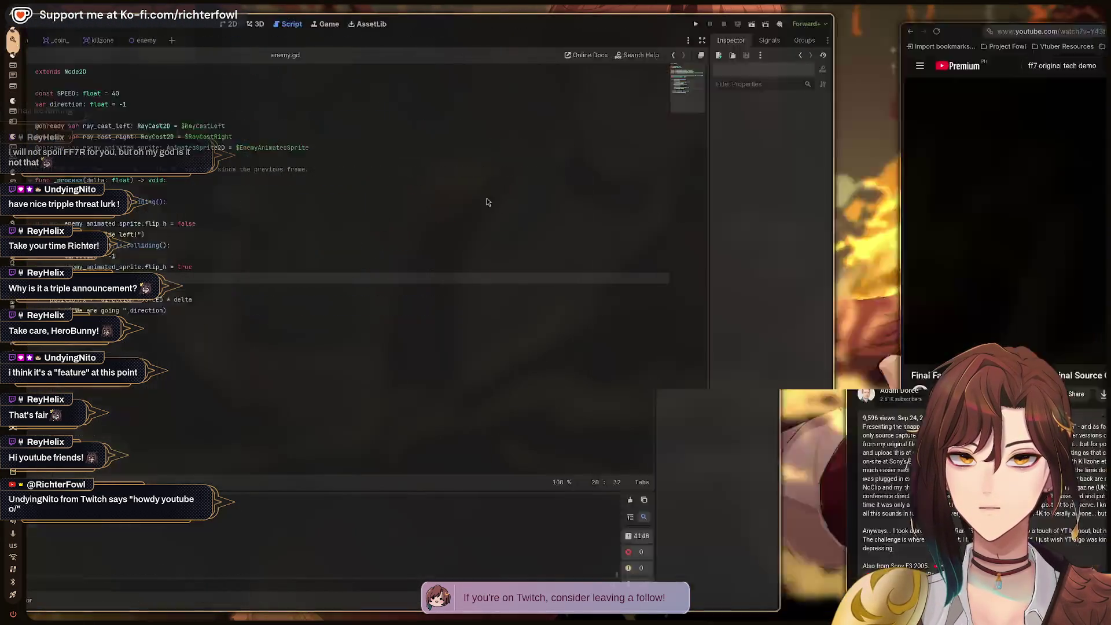
pyautogui.hotkey('ctrl', 'alt', 'Right')
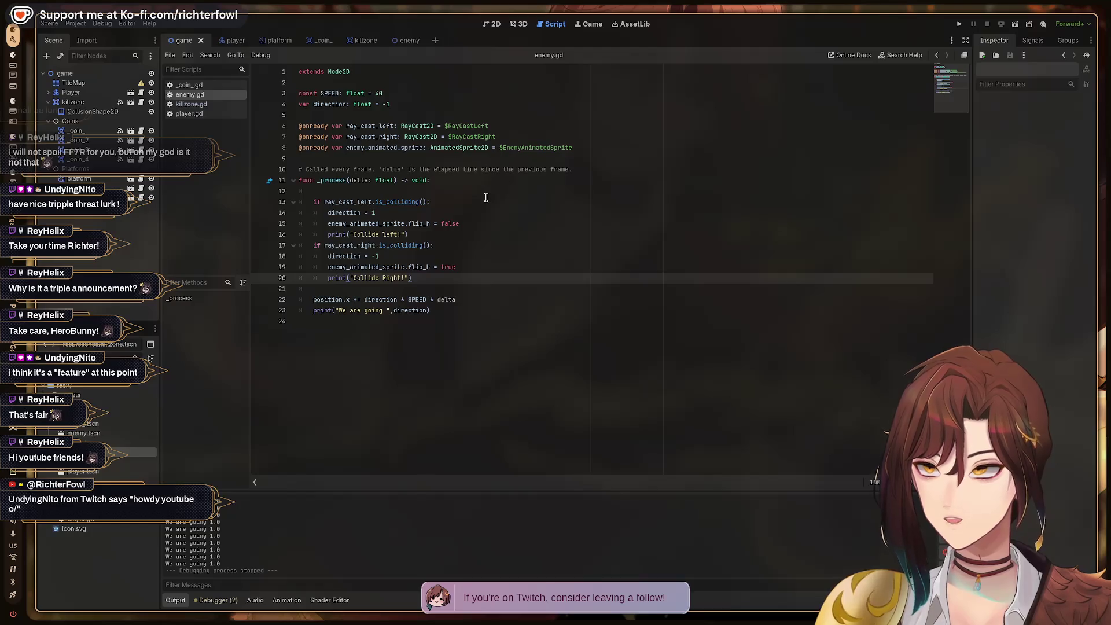
pyautogui.hotkey('ctrl', 'alt', 'Left')
pyautogui.hotkey('ctrl', 'alt', 'Left')
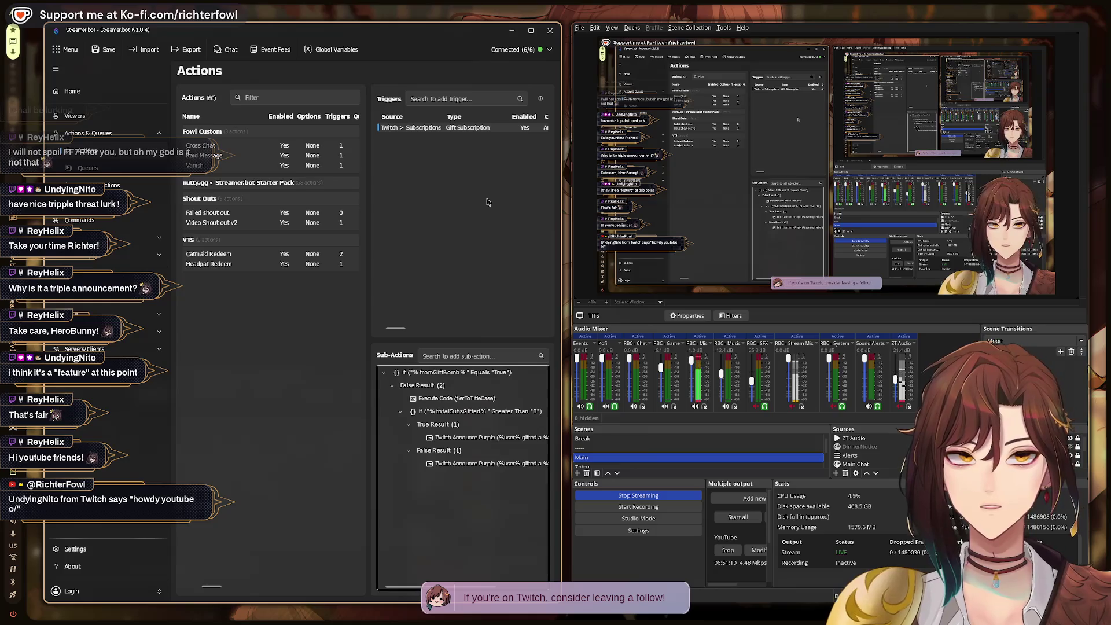
pyautogui.hotkey('ctrl', 'alt', 'Right')
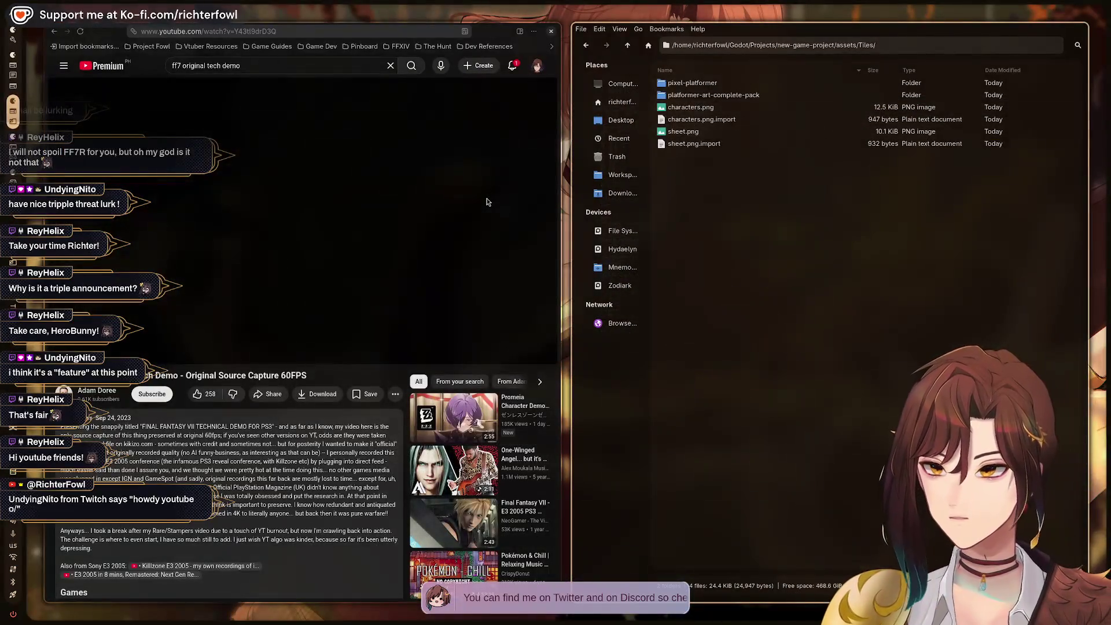
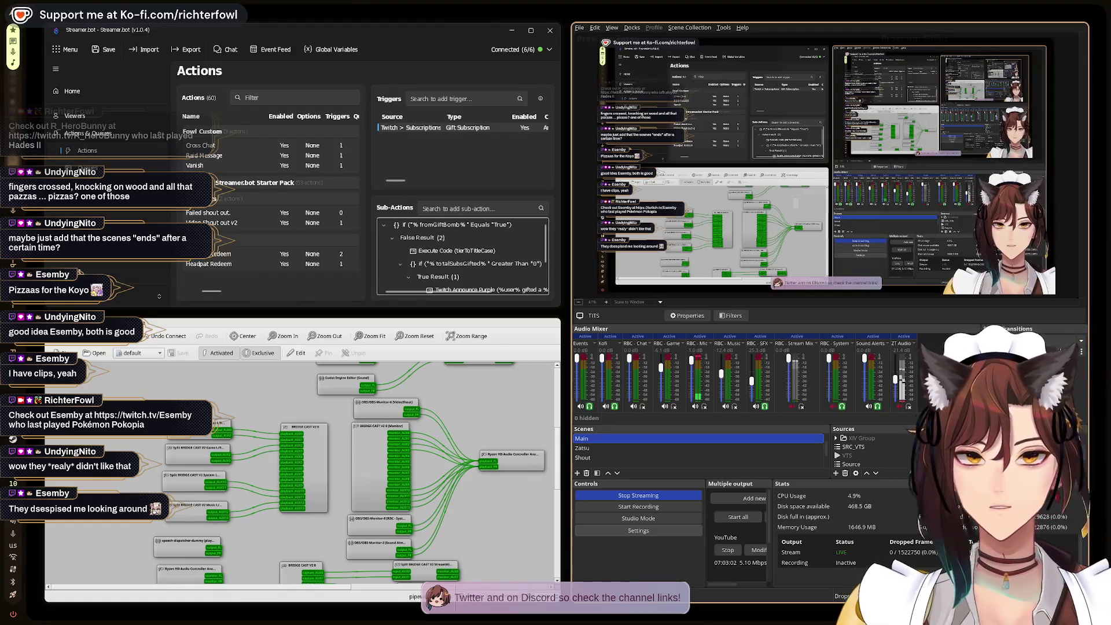
# Close the Streamer.bot node graph window with Ctrl+Q.
pyautogui.hotkey('ctrl', 'q')
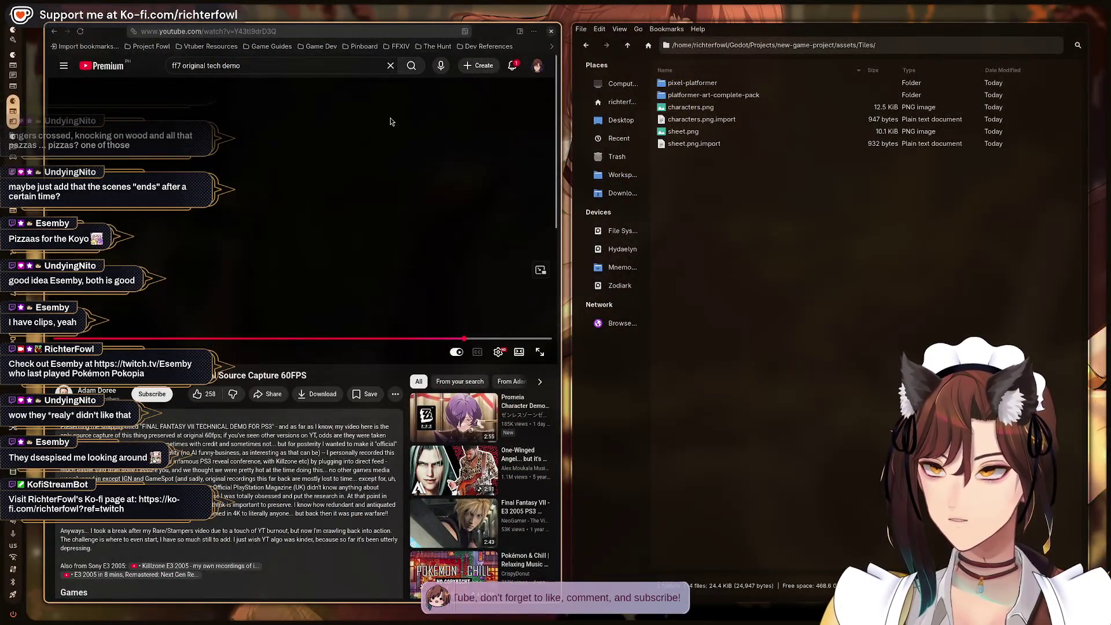
# Reorder the Cafe Music tab and close the countdown timer and Godot homepage tabs.
pyautogui.moveTo(555, 320)
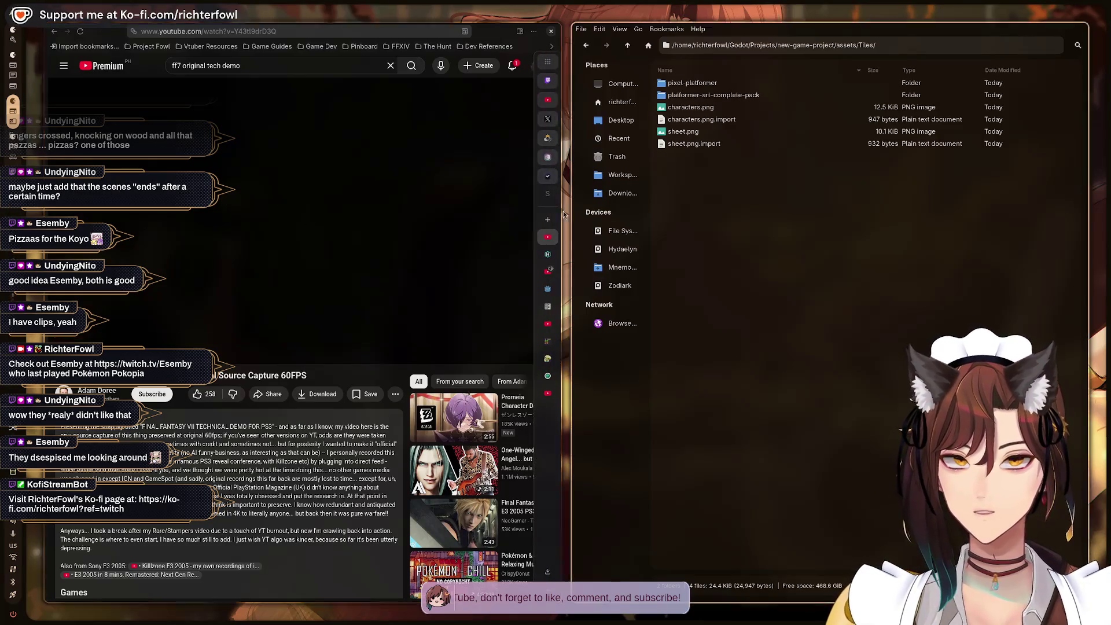
pyautogui.click(542, 234)
pyautogui.moveTo(541, 232); pyautogui.dragTo(551, 254)
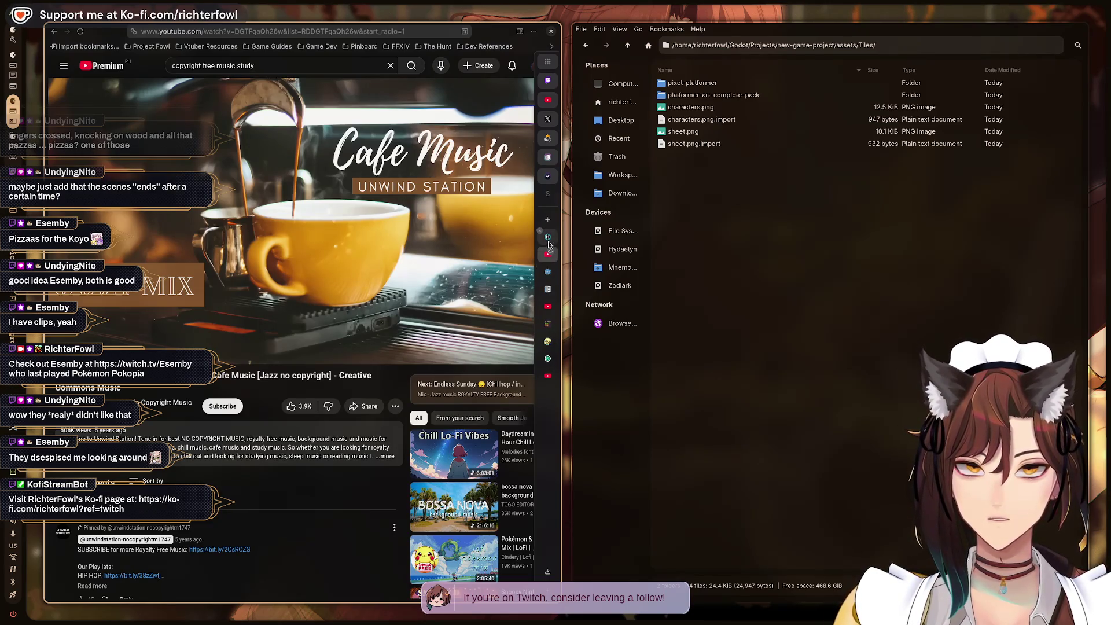
pyautogui.click(548, 240)
pyautogui.middleClick(548, 240)
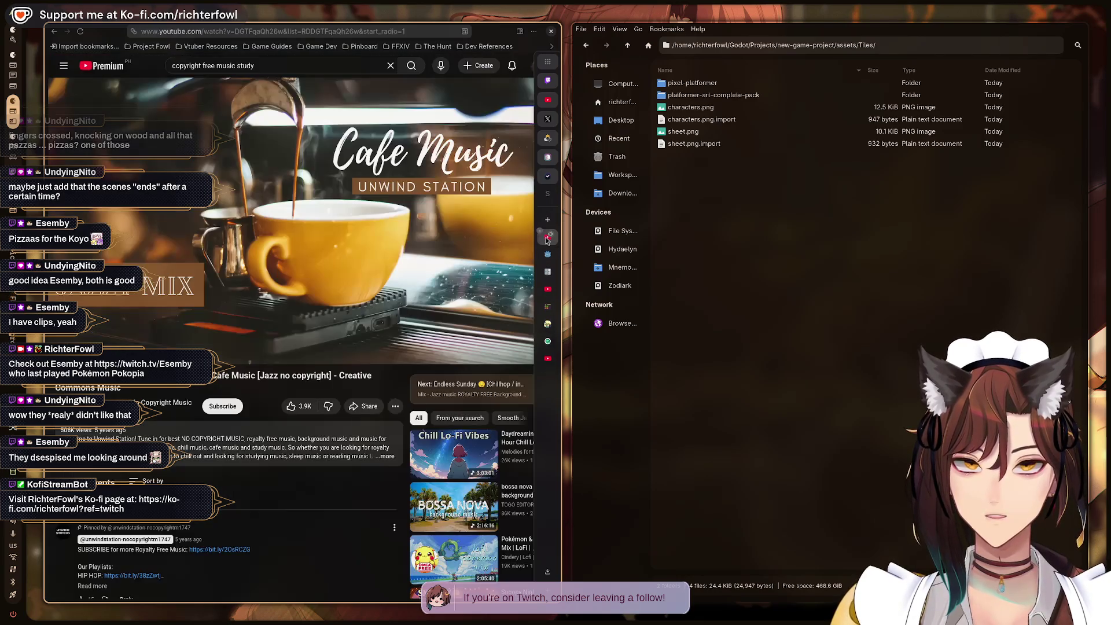
pyautogui.click(550, 256)
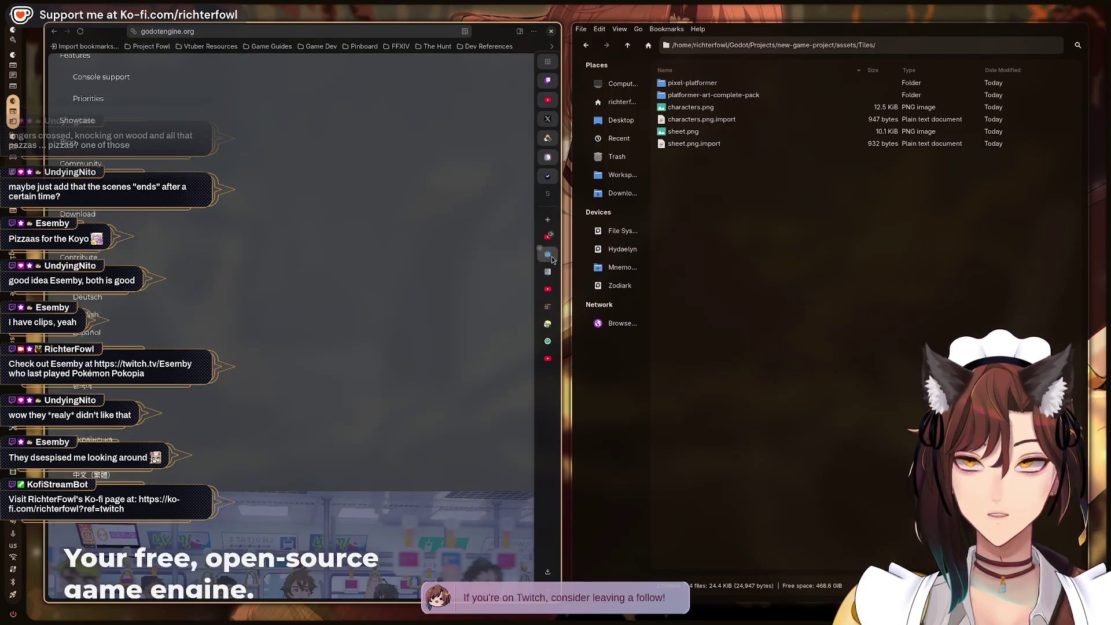
pyautogui.middleClick(540, 251)
# Look through the Godot docs and asset-pack tabs, then start the Brackeys Godot tutorial video.
pyautogui.click(541, 252)
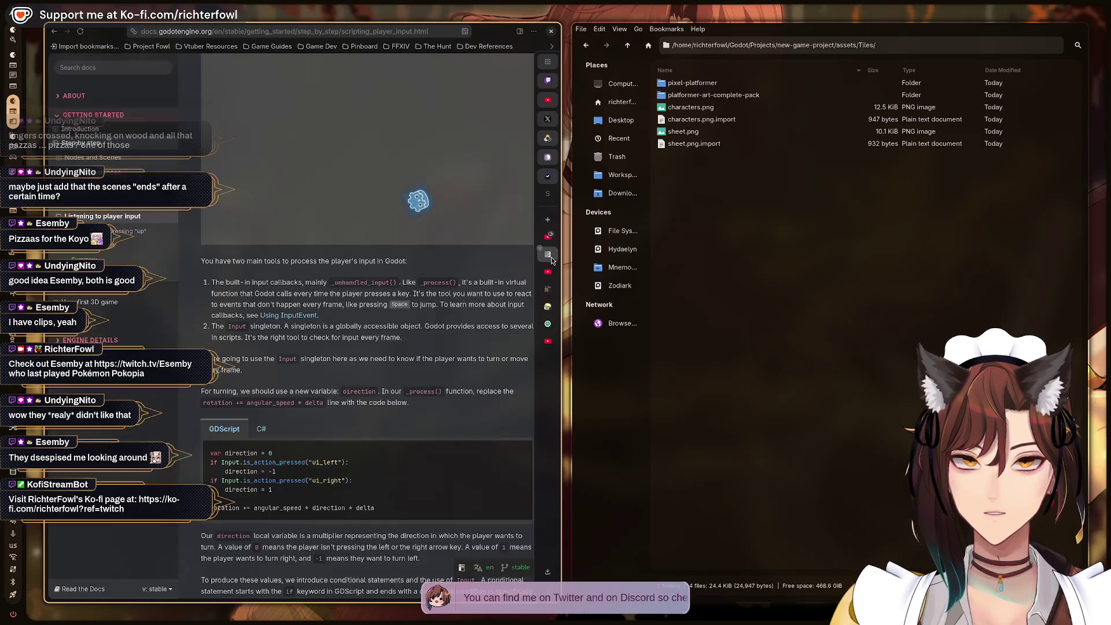
pyautogui.click(553, 276)
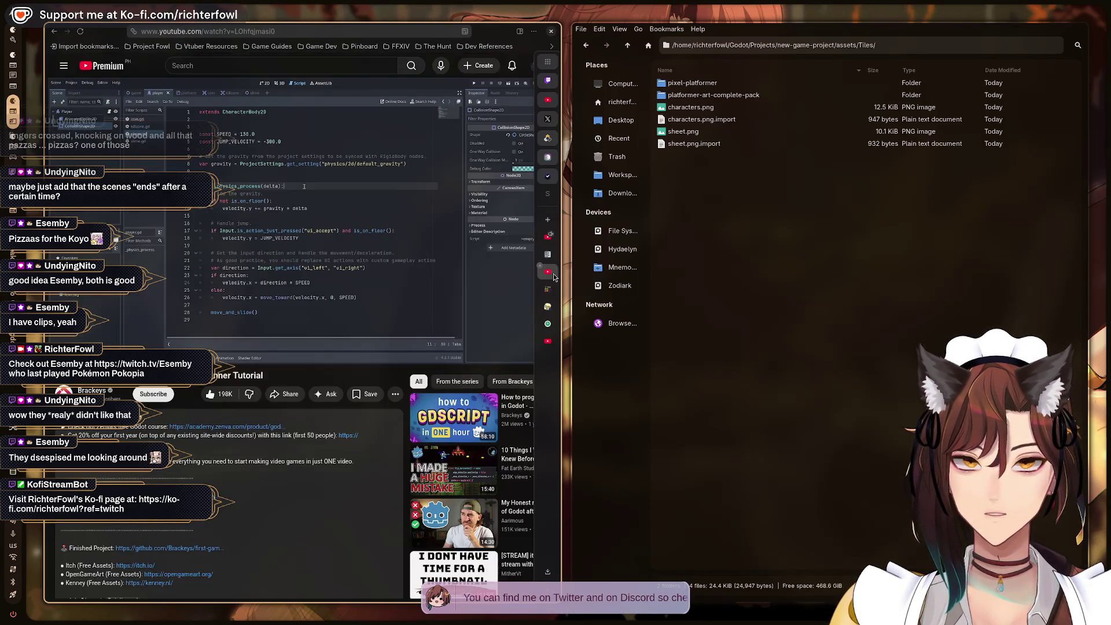
pyautogui.click(553, 293)
pyautogui.click(552, 291)
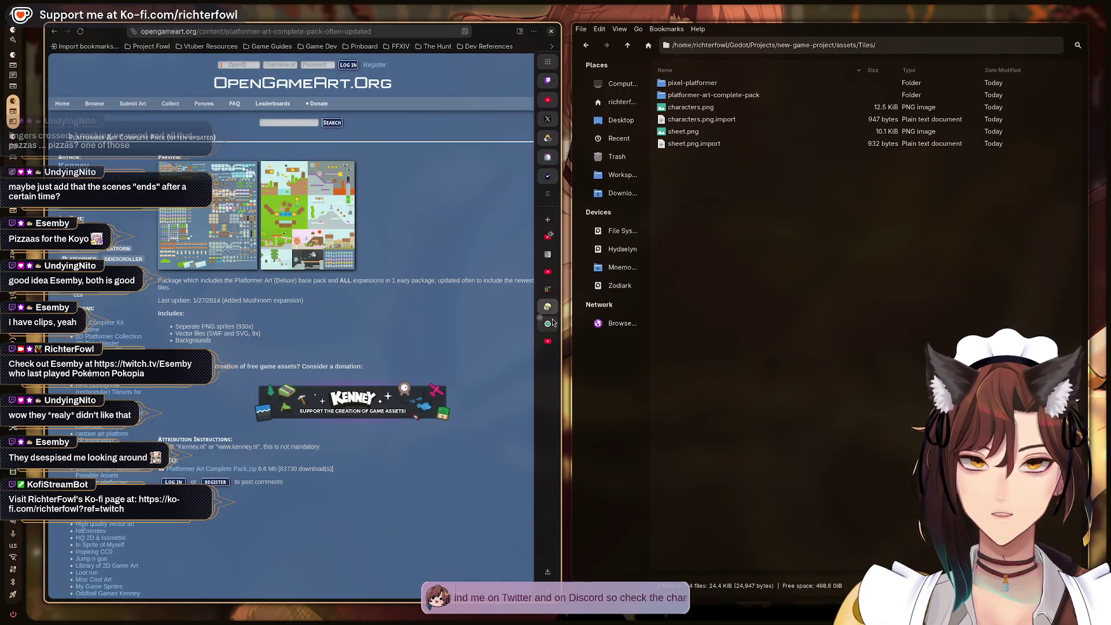
pyautogui.click(547, 306)
pyautogui.click(547, 322)
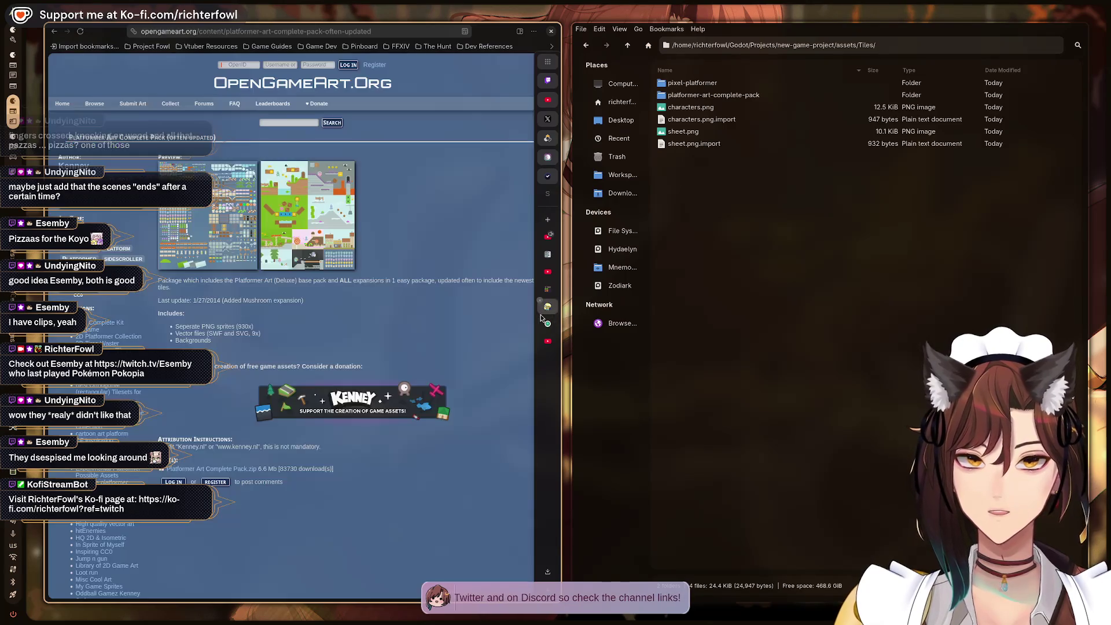
pyautogui.click(548, 274)
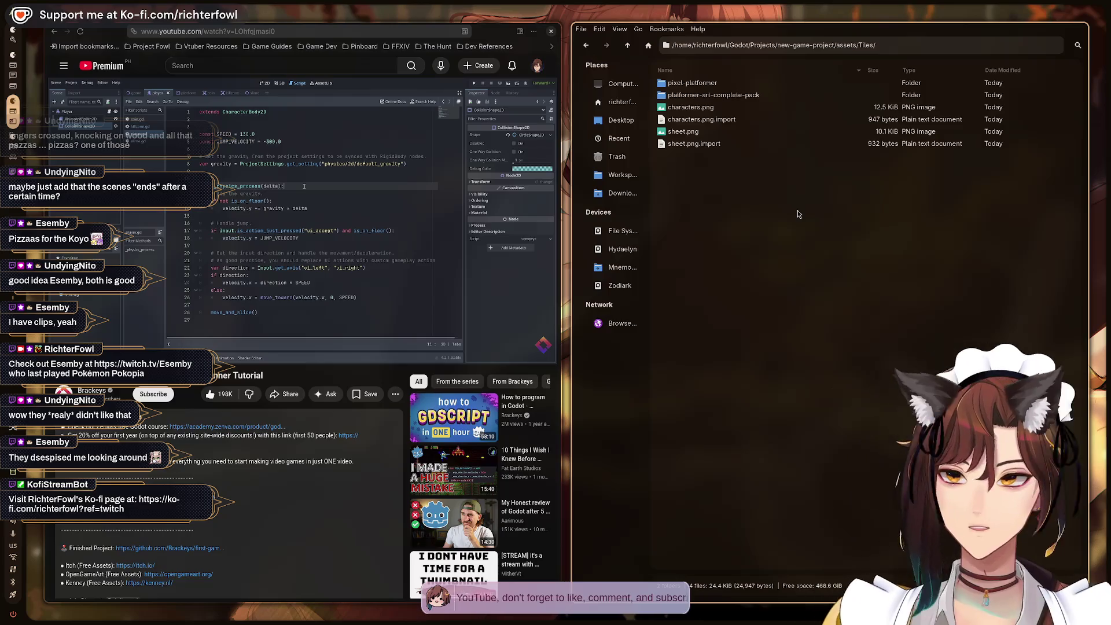
pyautogui.click(415, 199)
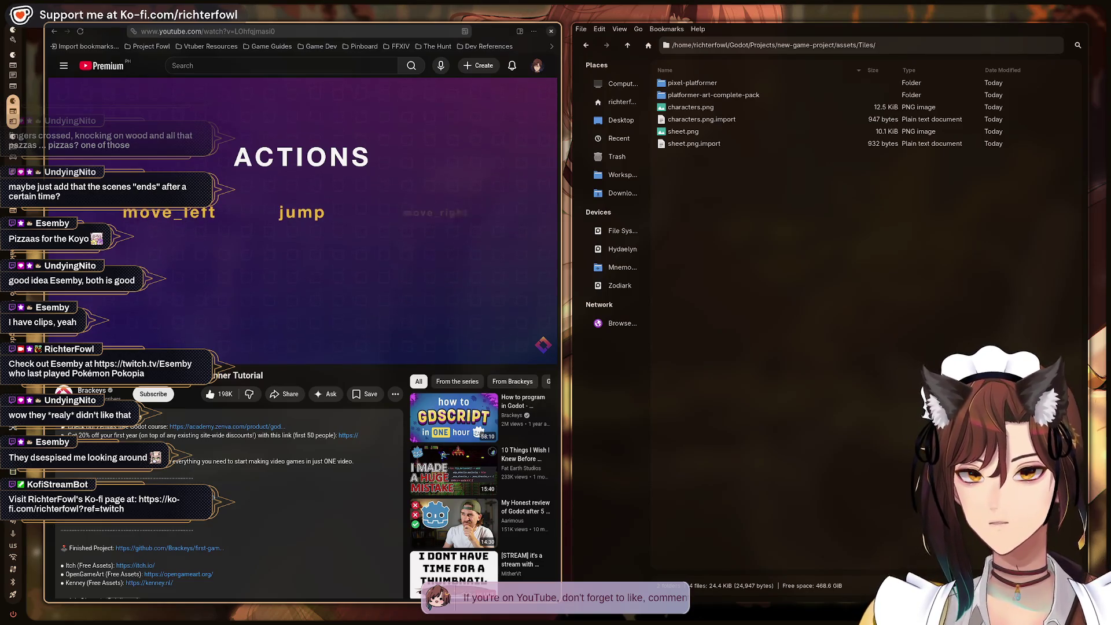
# Skip the tutorial past the input-actions part and return to the Godot editor.
pyautogui.press('l')
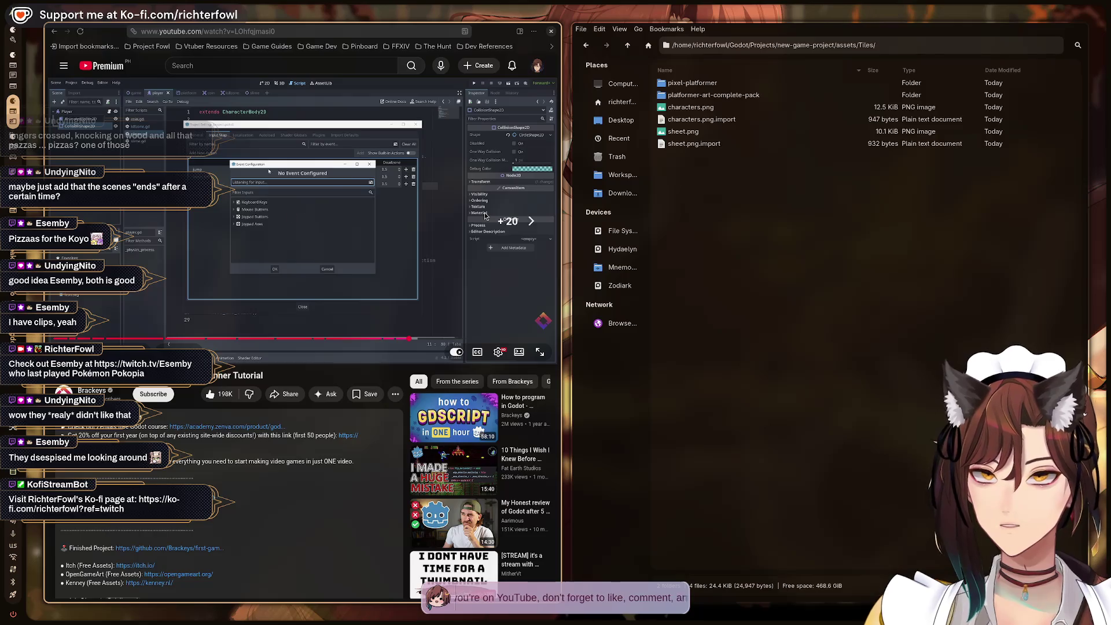
pyautogui.press('Right')
pyautogui.press('Right')
pyautogui.press('Right')
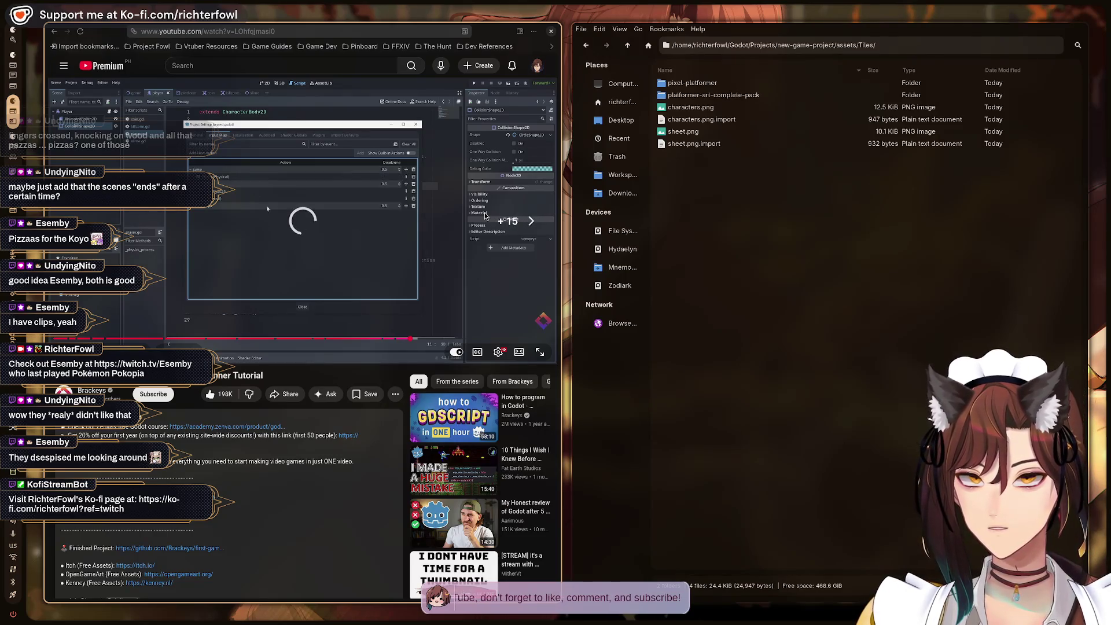
pyautogui.press('Right')
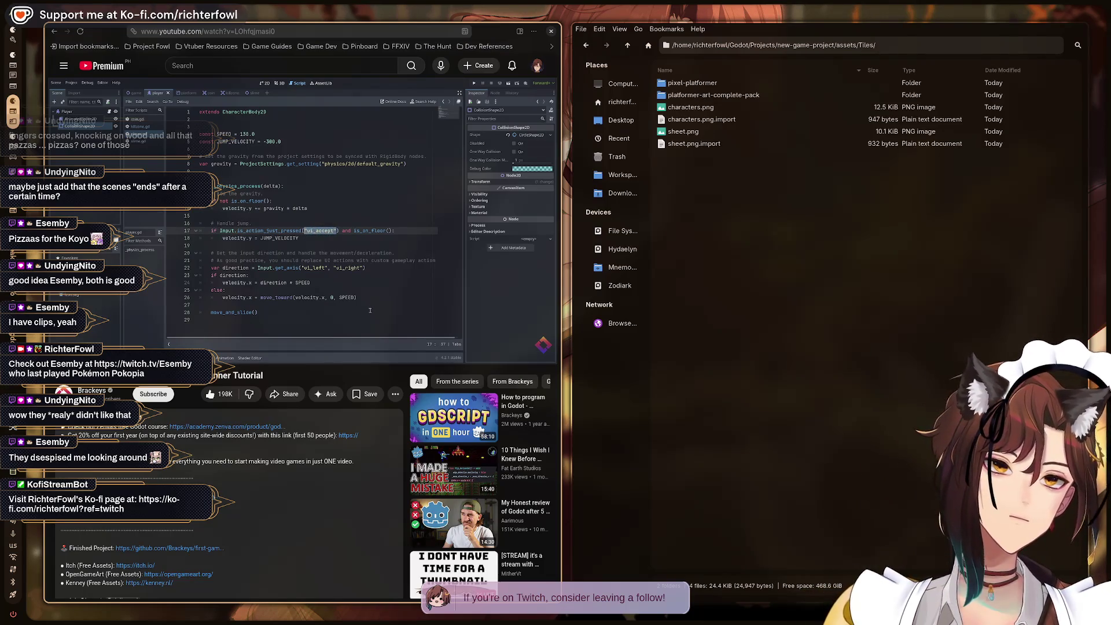
pyautogui.hotkey('alt', 'Tab')
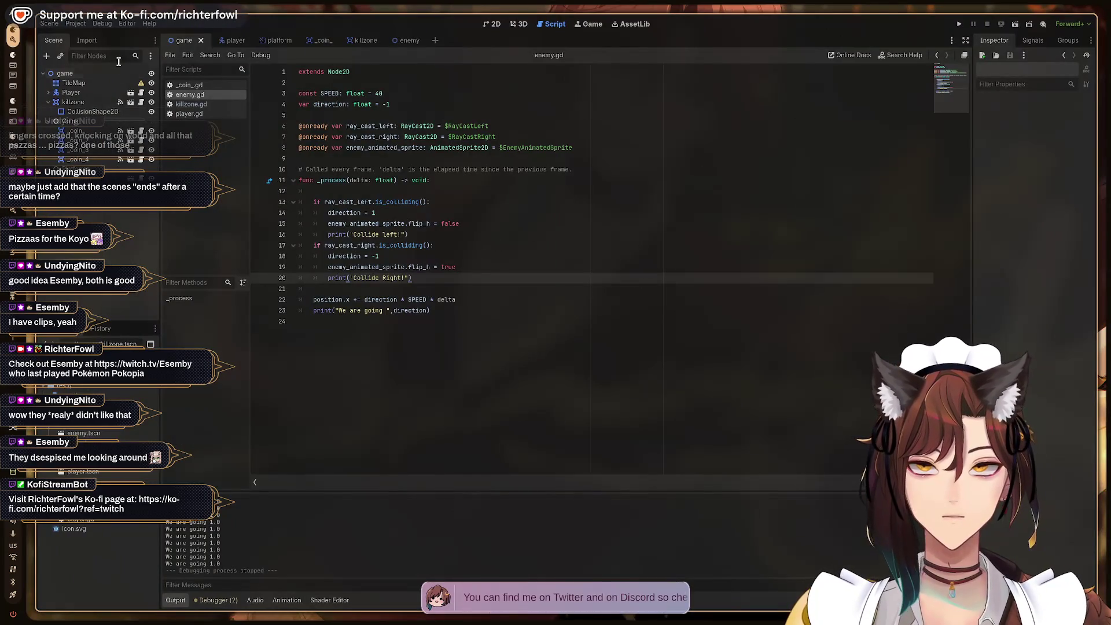
# Open the player scene and its player.gd script, then go back to the tutorial workspace.
pyautogui.click(237, 40)
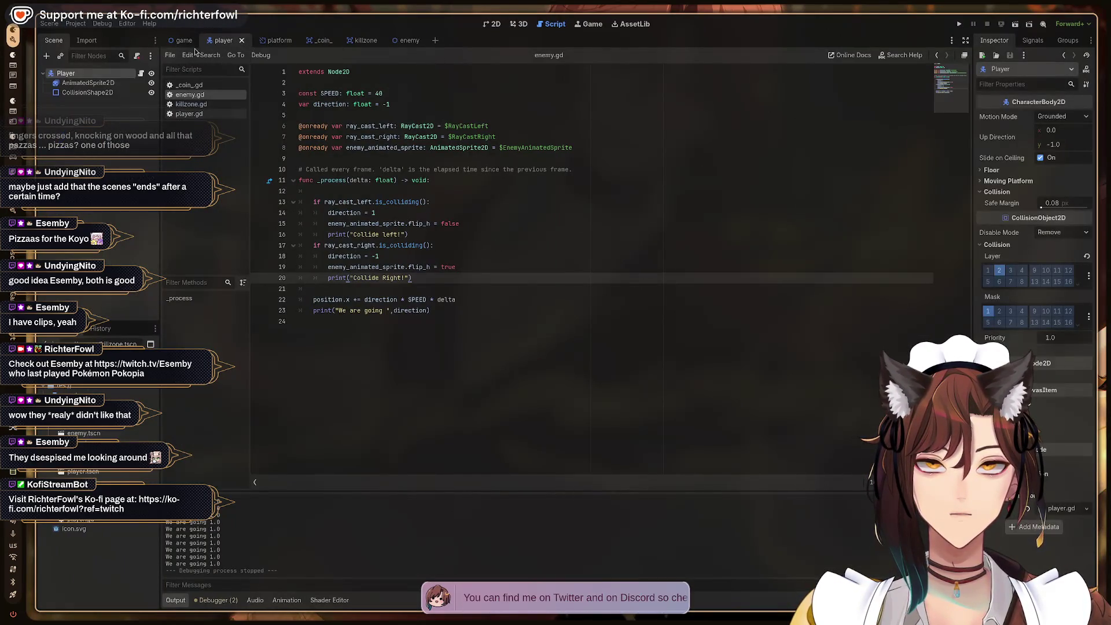
pyautogui.click(141, 74)
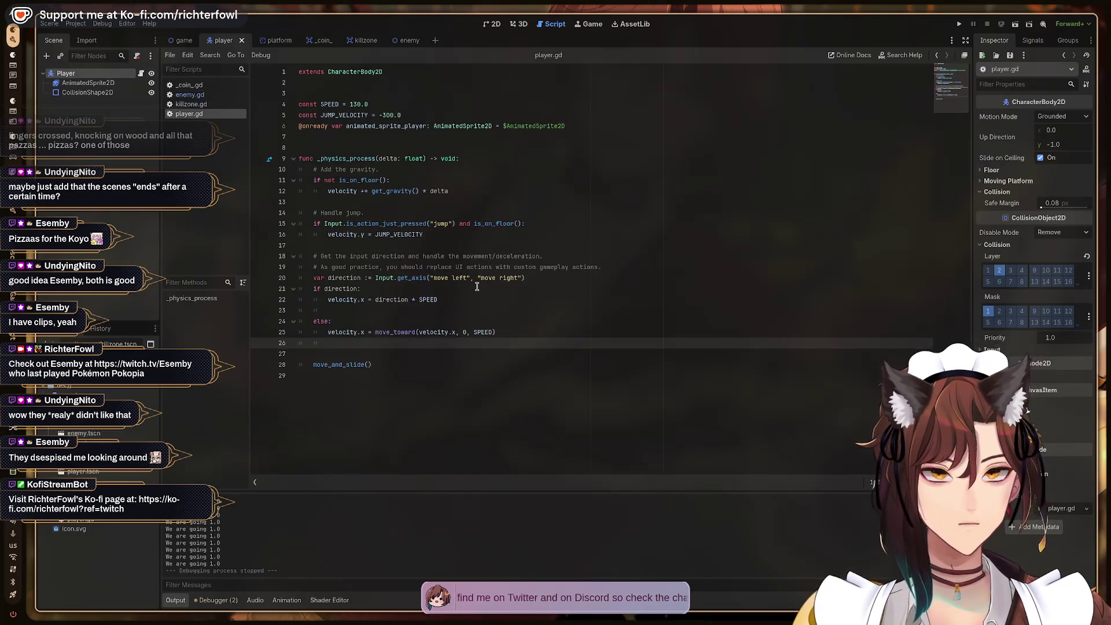
pyautogui.press('super+2')
pyautogui.press('super+1')
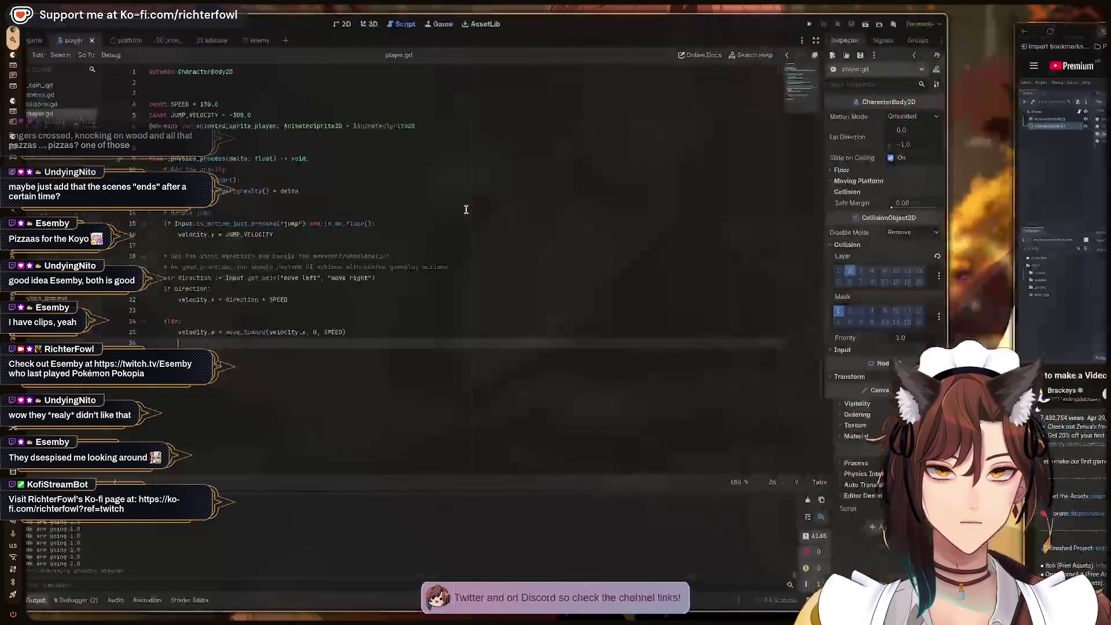
pyautogui.press('super+2')
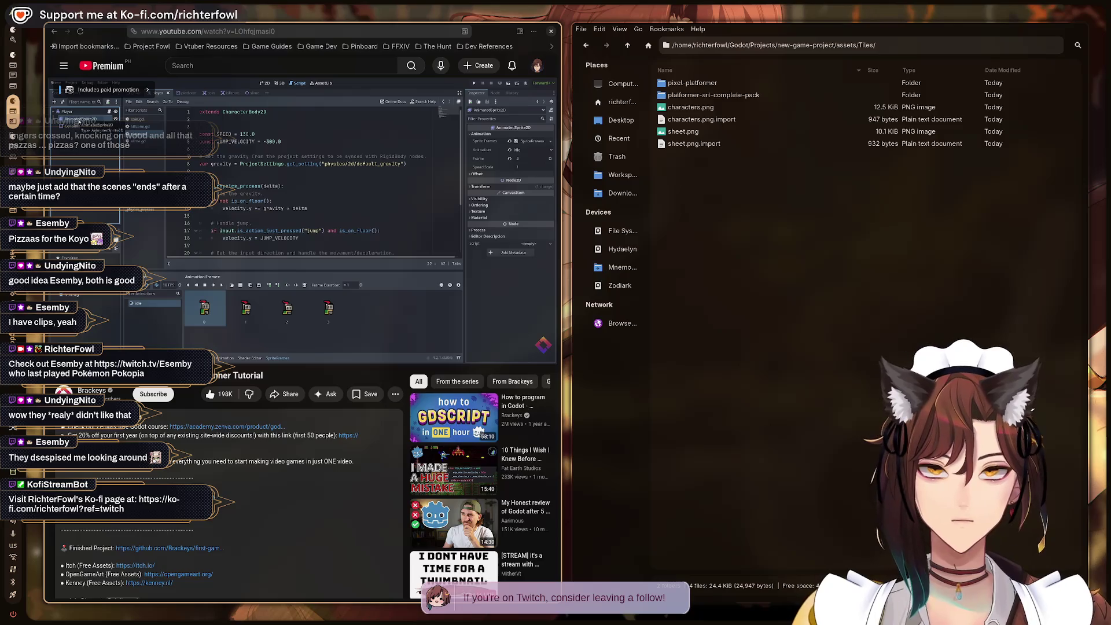
pyautogui.hotkey('alt', 'Tab')
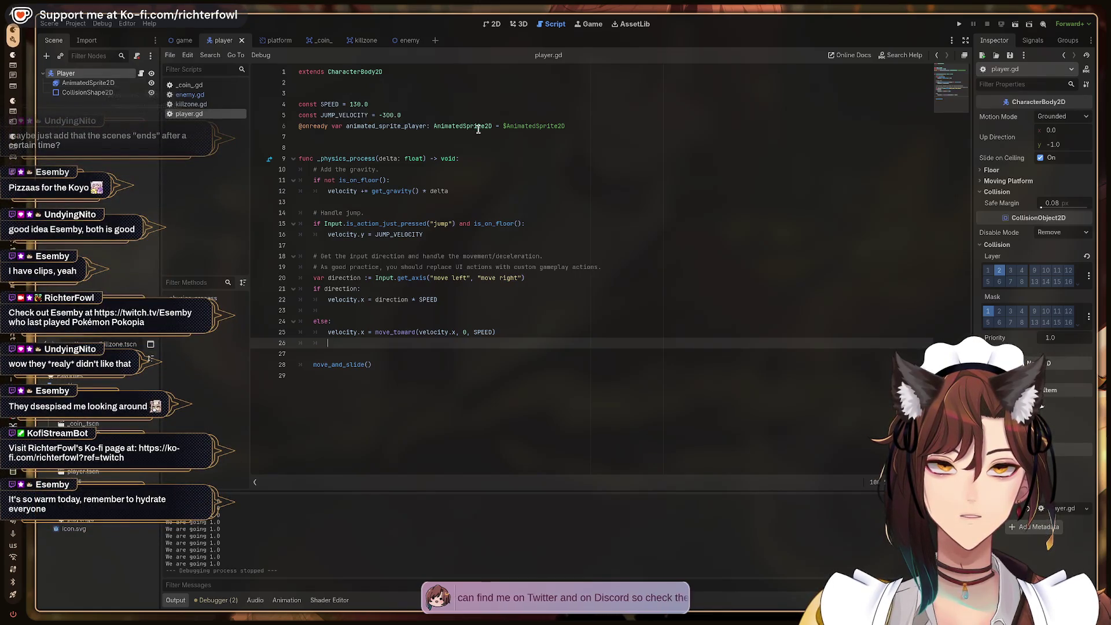
pyautogui.moveTo(478, 128)
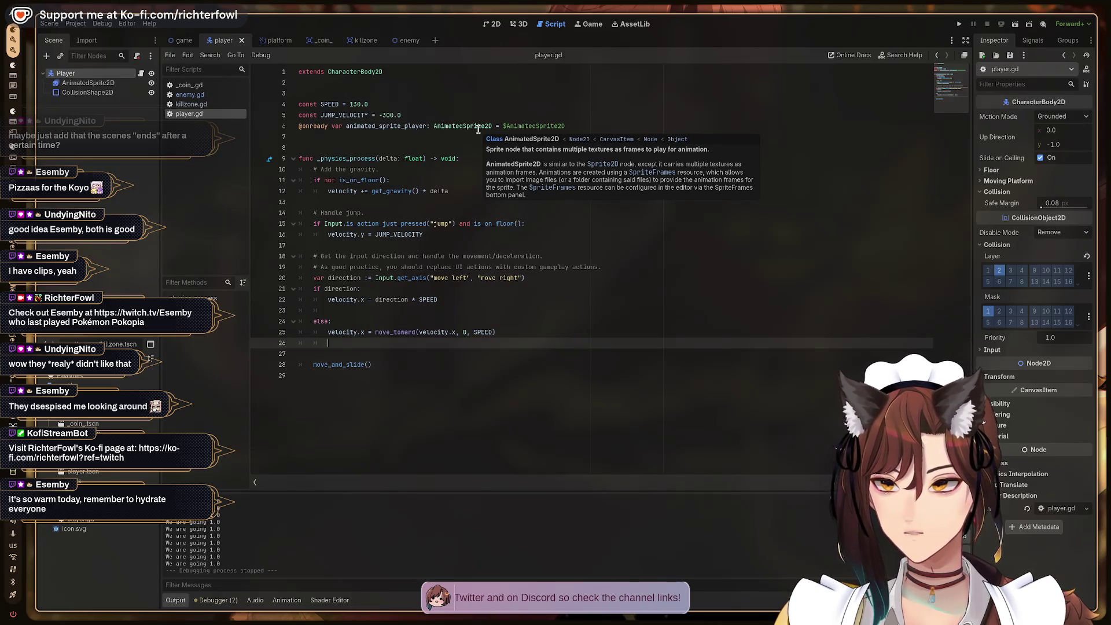
pyautogui.press('super+2')
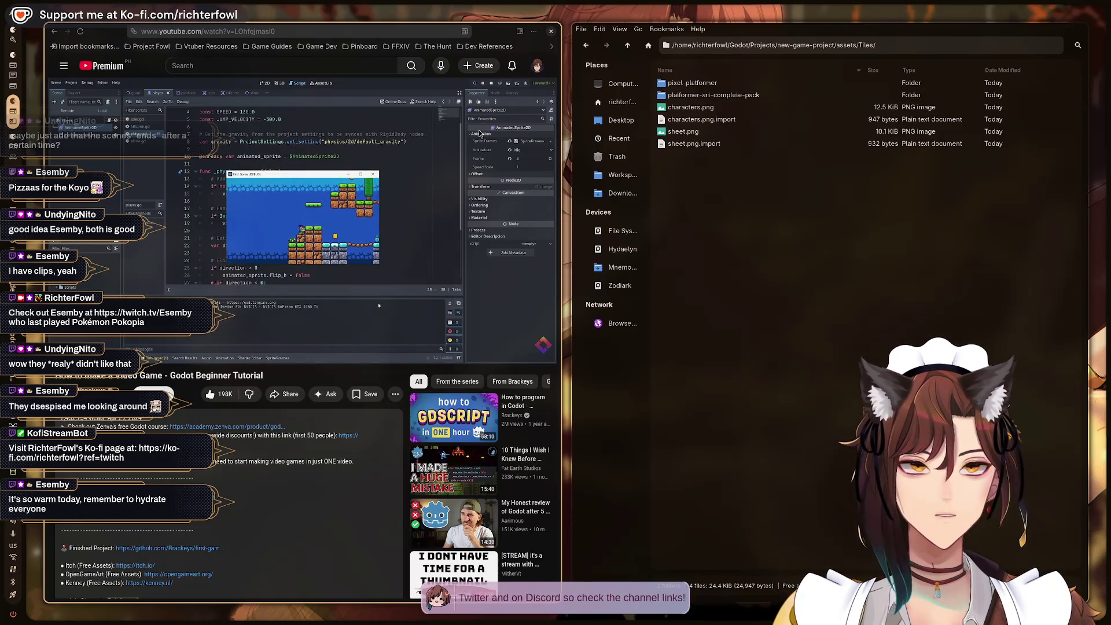
# Pause the tutorial and make room below the direction line in player.gd.
pyautogui.click(479, 134)
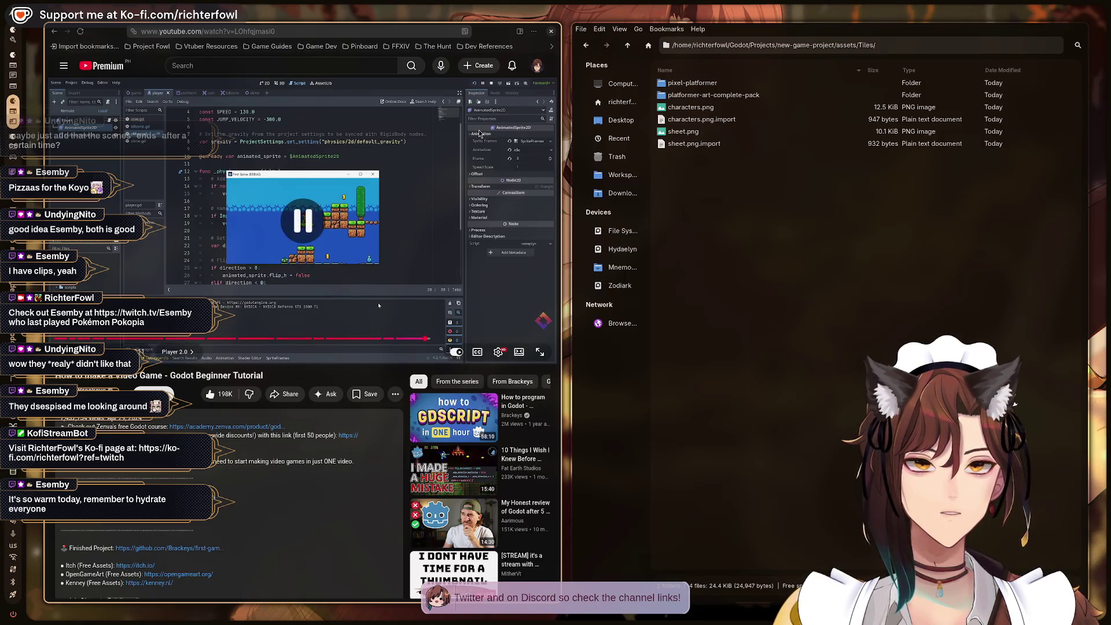
pyautogui.hotkey('alt', 'Tab')
pyautogui.press('Up')
pyautogui.press('Up')
pyautogui.press('Up')
pyautogui.press('Up')
pyautogui.press('Up')
pyautogui.press('Up')
pyautogui.press('Up')
pyautogui.press('Up')
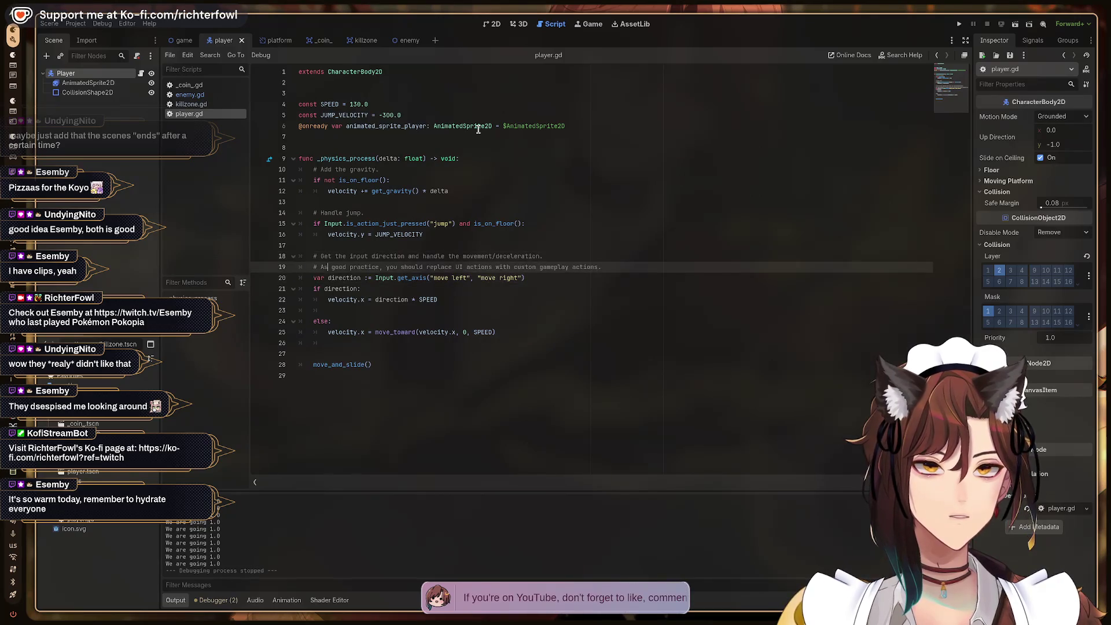
pyautogui.press('Up')
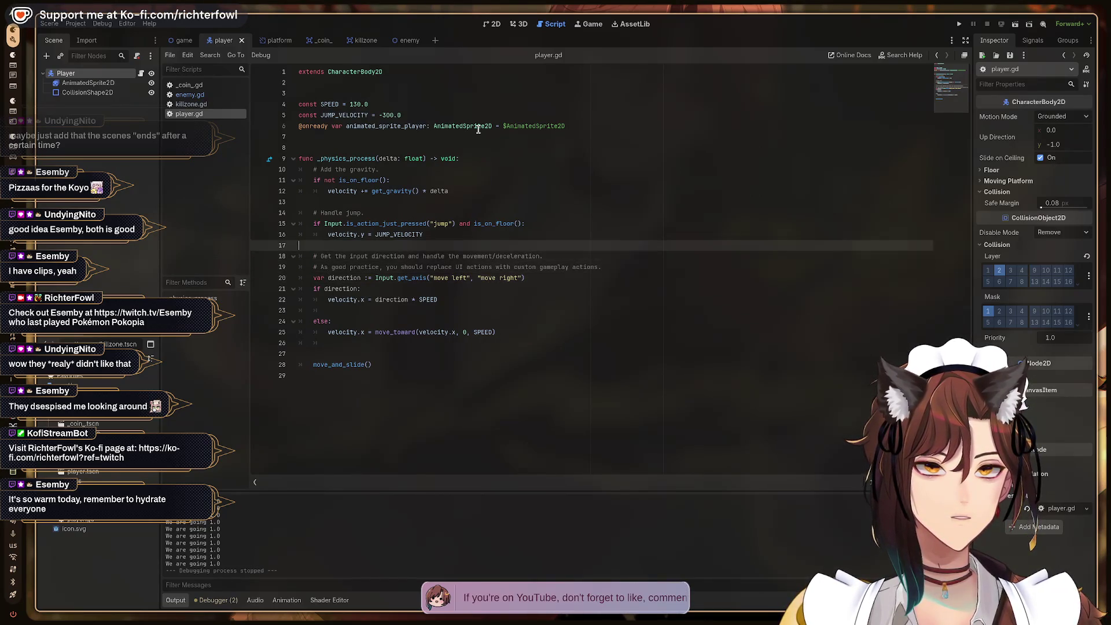
pyautogui.press('Return')
pyautogui.press('Return')
pyautogui.press('Up')
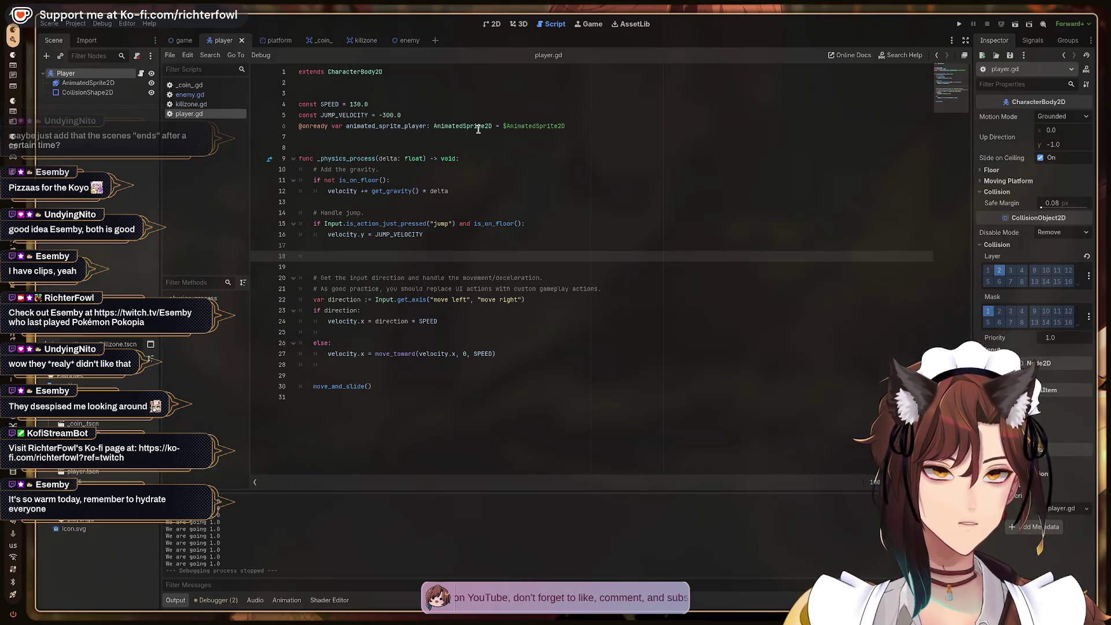
pyautogui.press('Delete')
pyautogui.press('Delete')
pyautogui.press('Down')
pyautogui.press('Down')
pyautogui.press('Return')
pyautogui.press('Return')
pyautogui.press('Return')
pyautogui.press('Up')
# Write the 'if direction > 0:' condition on the new blank line.
pyautogui.press('super+2')
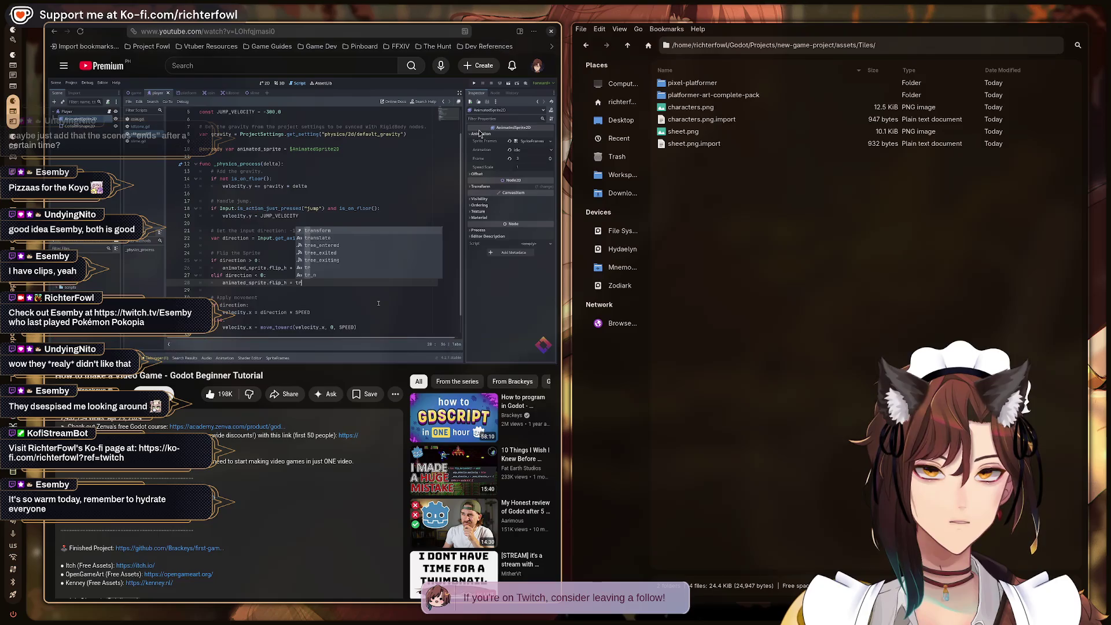
pyautogui.press('super+1')
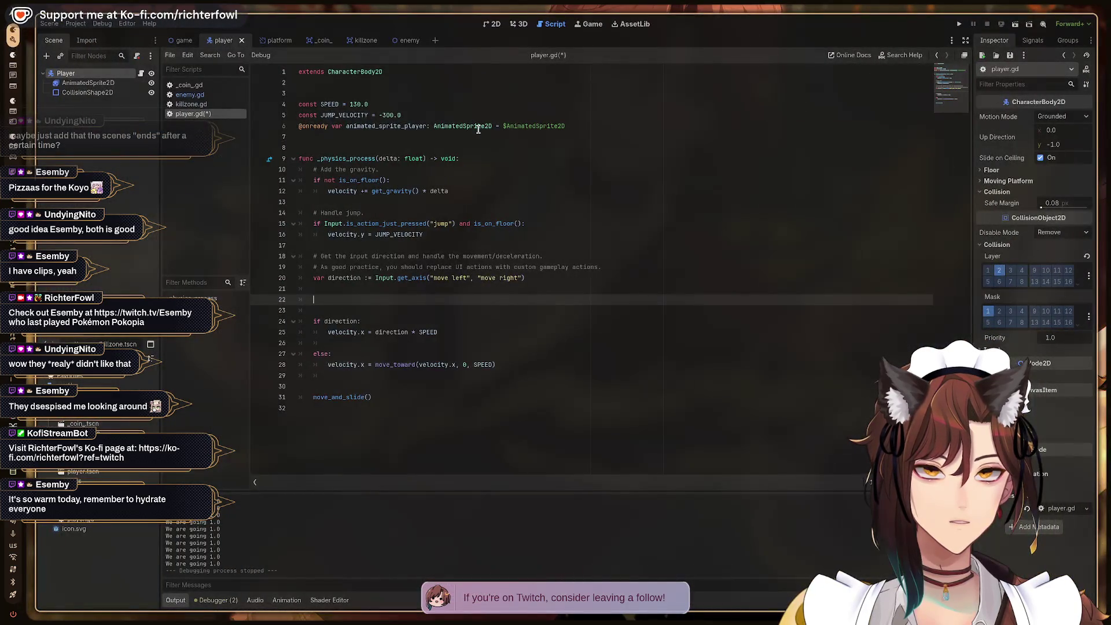
pyautogui.press('Up')
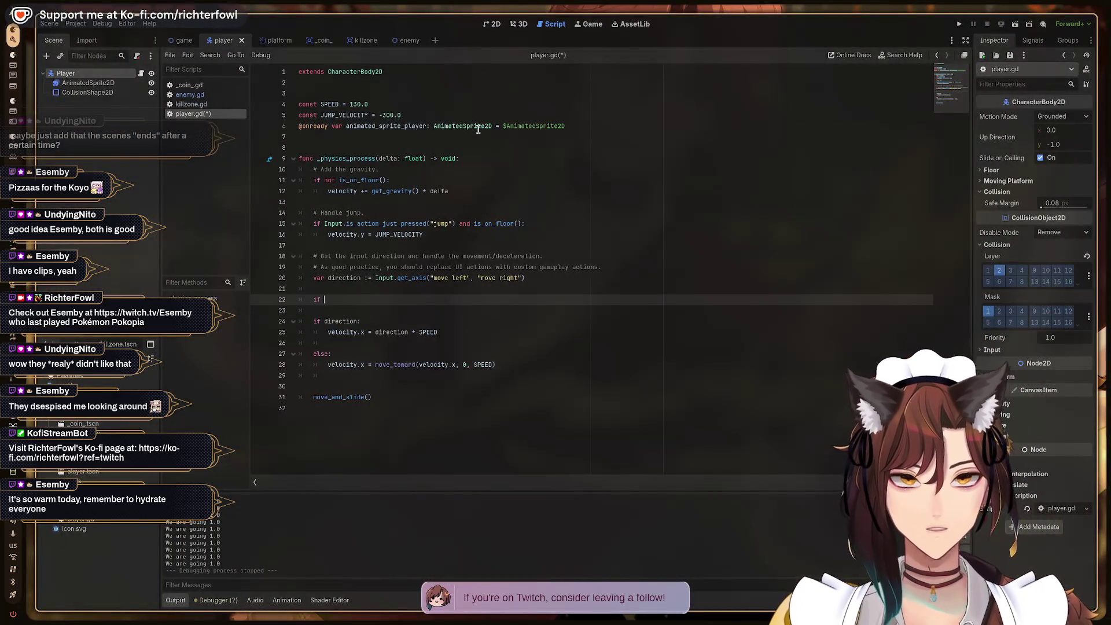
pyautogui.write('direction')
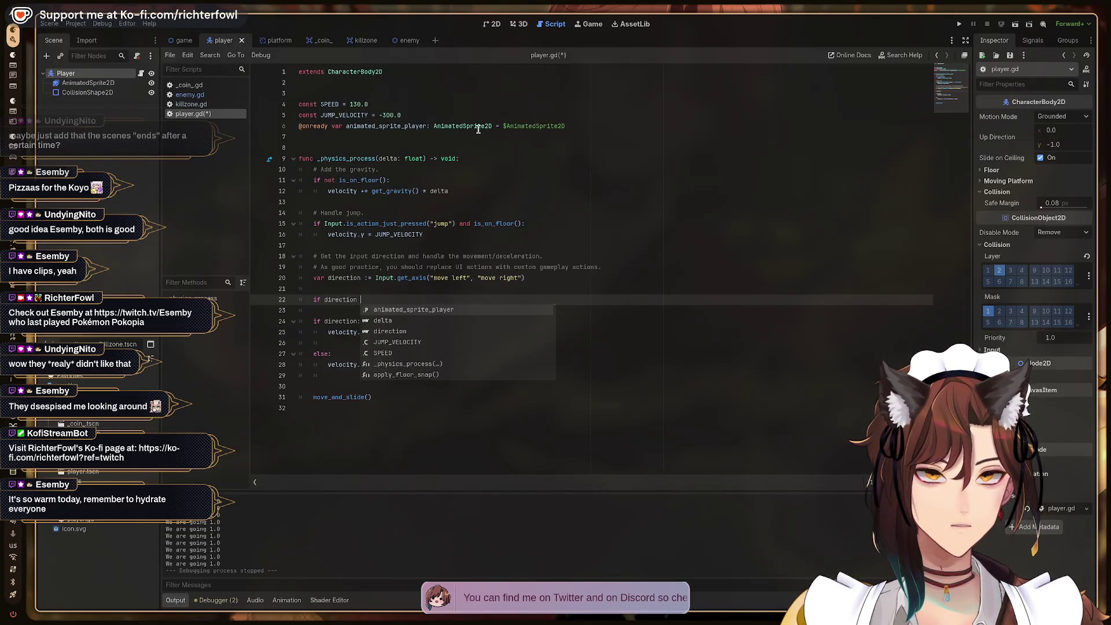
pyautogui.write(' > 0')
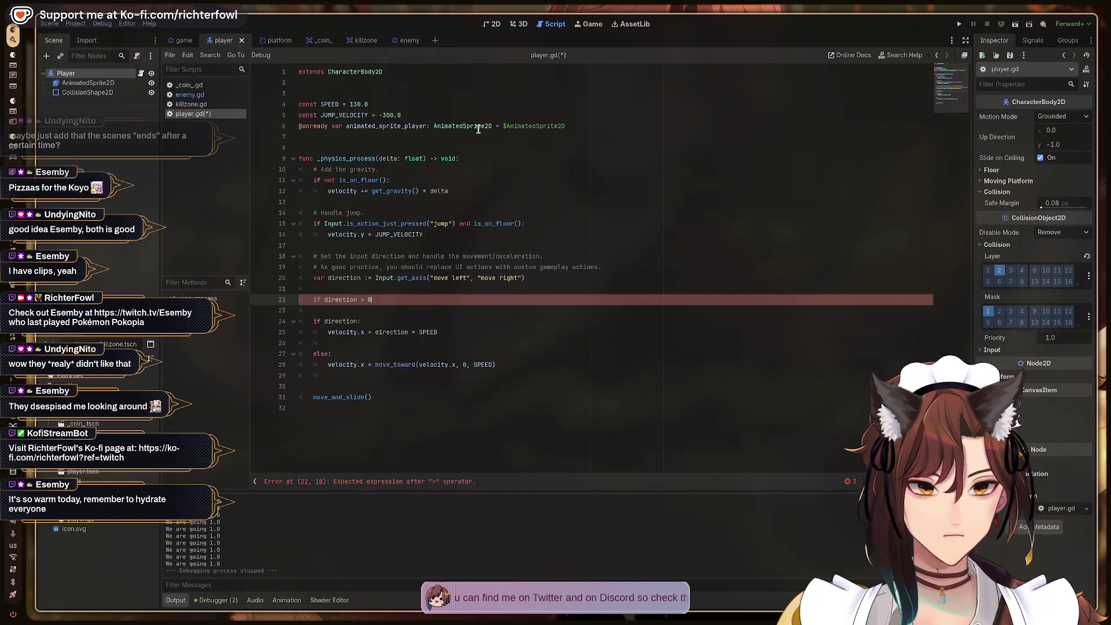
pyautogui.press('super+2')
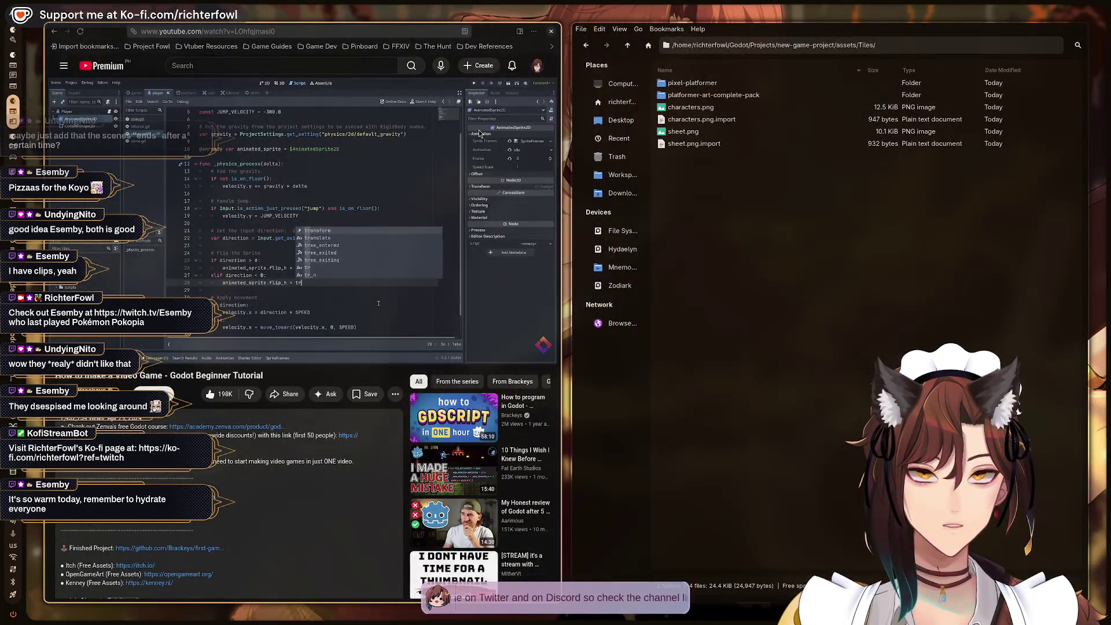
pyautogui.press('super+1')
pyautogui.write(':')
pyautogui.press('Return')
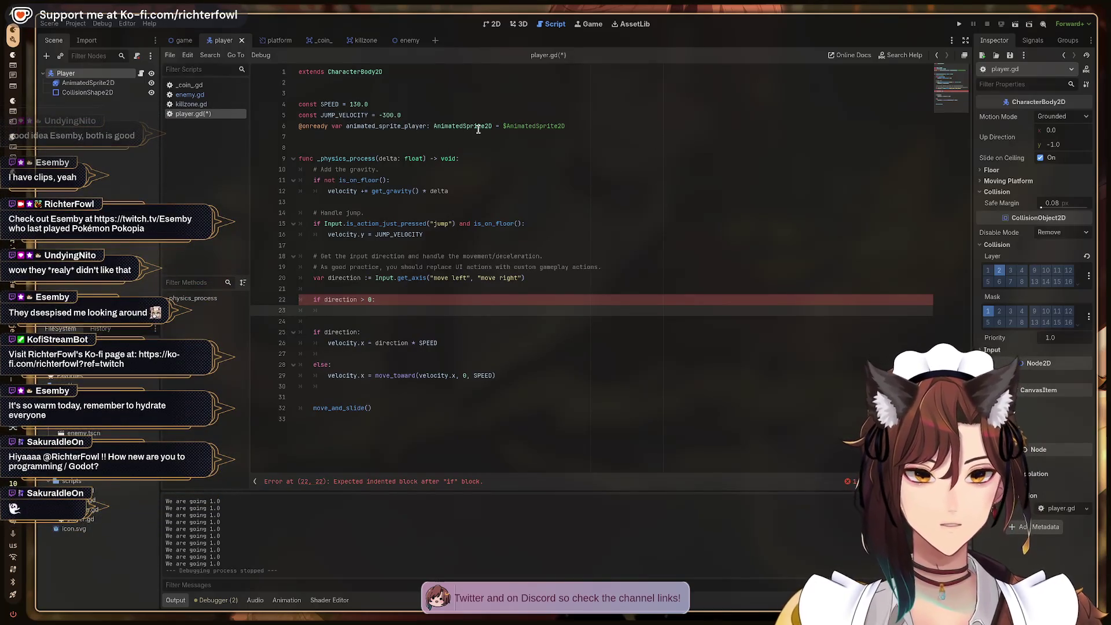
# Fill the if body with 'animated_sprite_player.flip_h = false' using autocomplete.
pyautogui.write('anim')
pyautogui.press('Return')
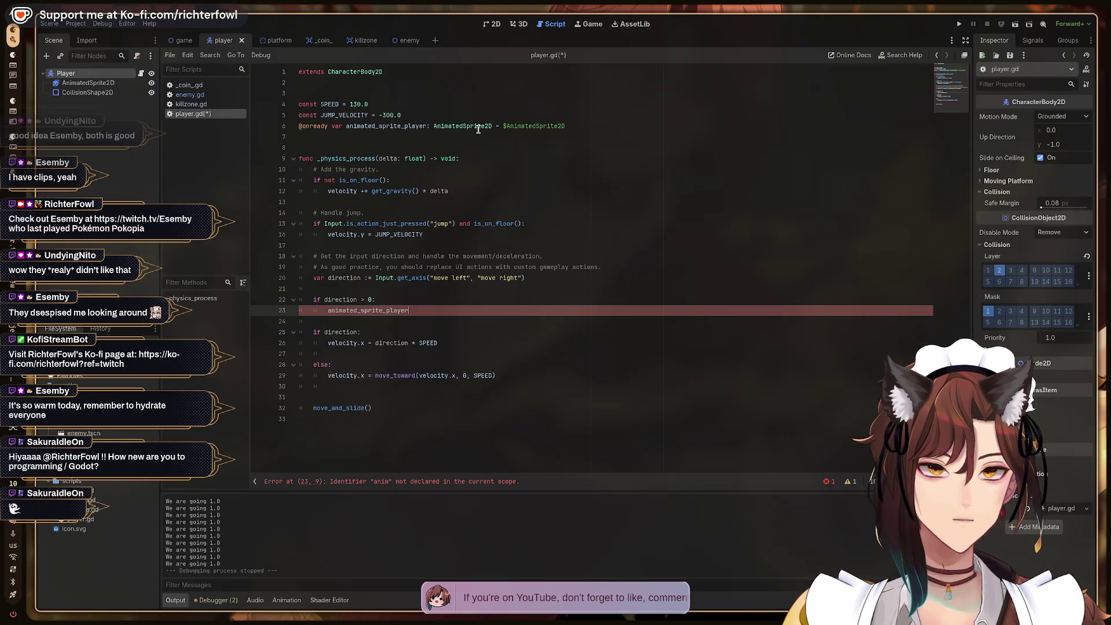
pyautogui.write('.')
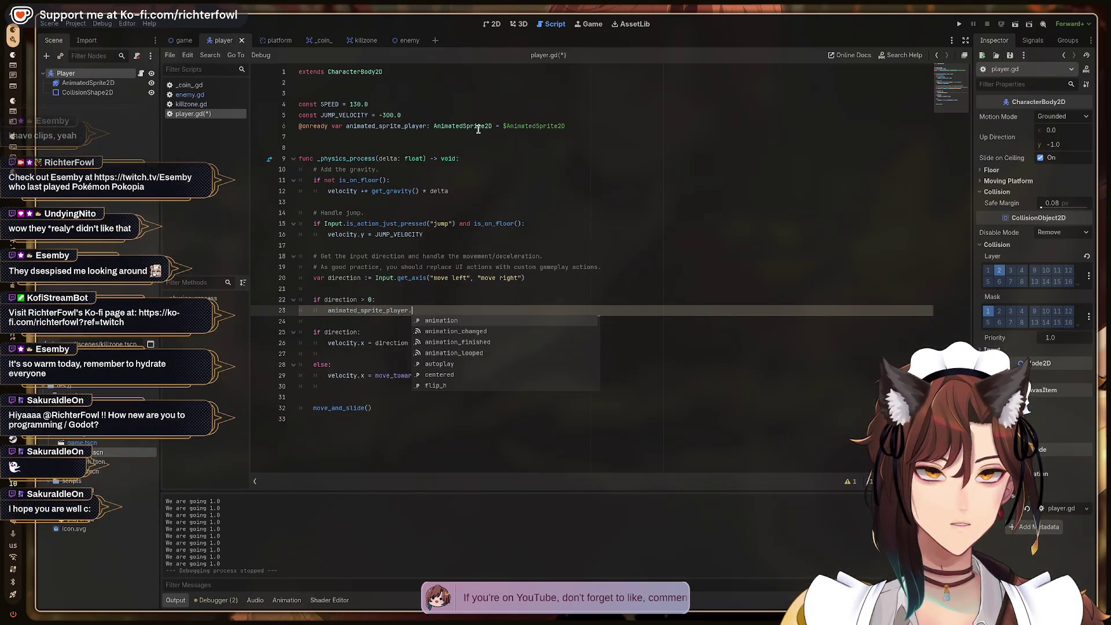
pyautogui.write('flip')
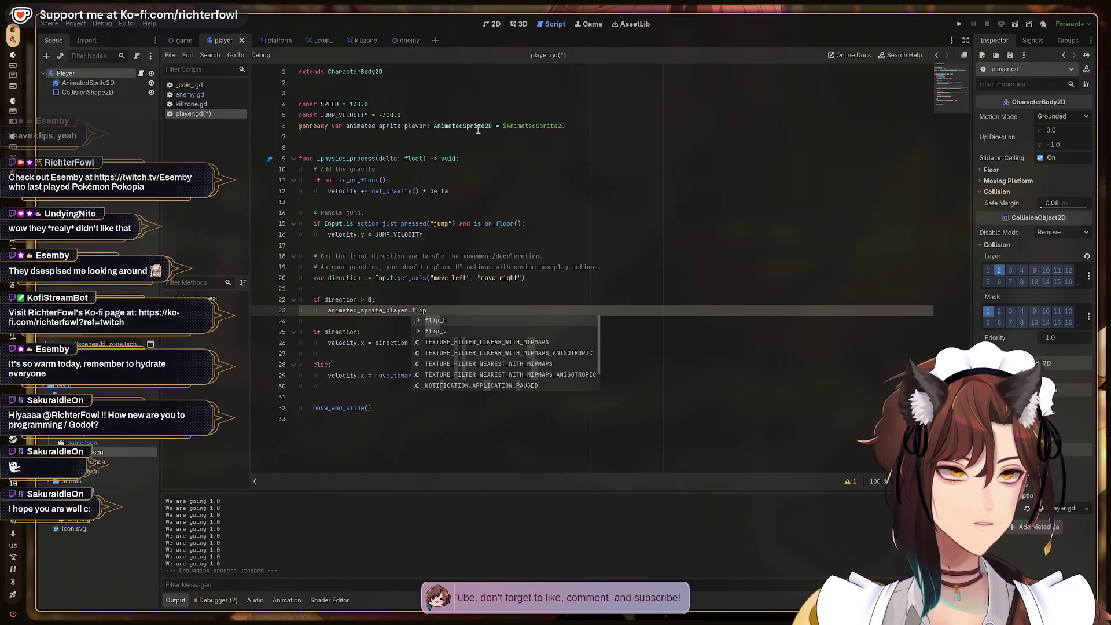
pyautogui.press('Return')
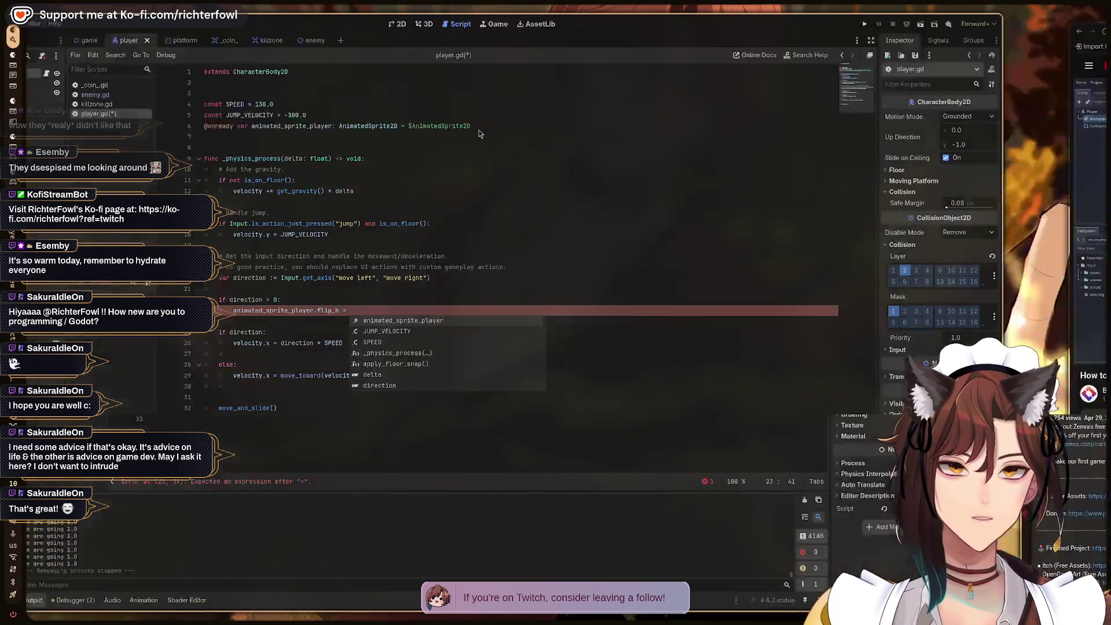
pyautogui.hotkey('ctrl', 'alt', 'Right')
pyautogui.hotkey('ctrl', 'alt', 'Left')
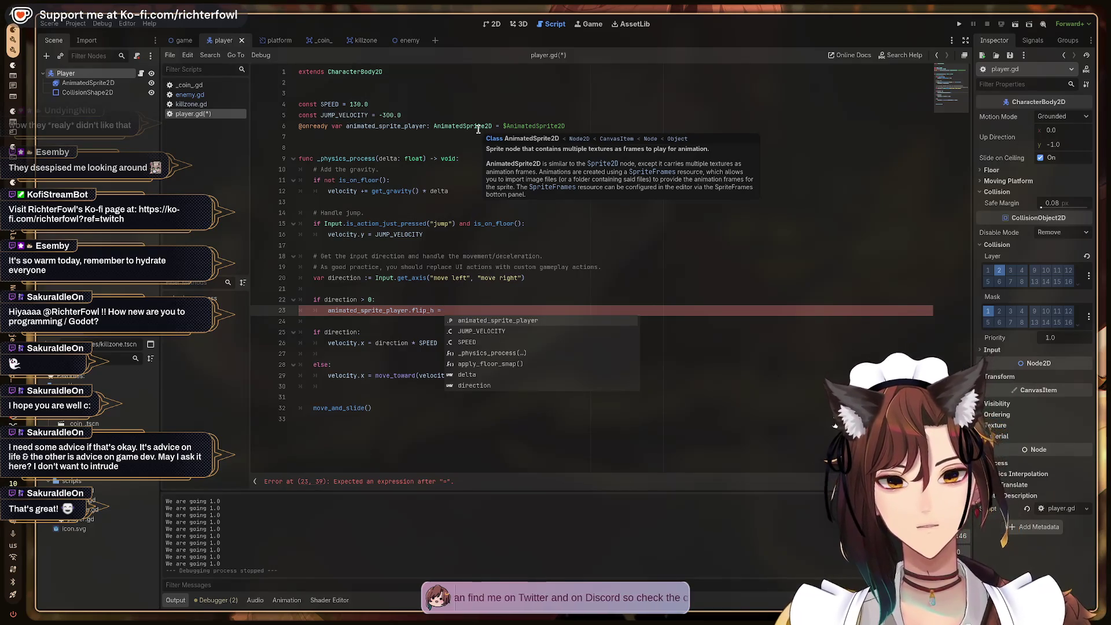
pyautogui.write('false')
pyautogui.press('Return')
pyautogui.press('Return')
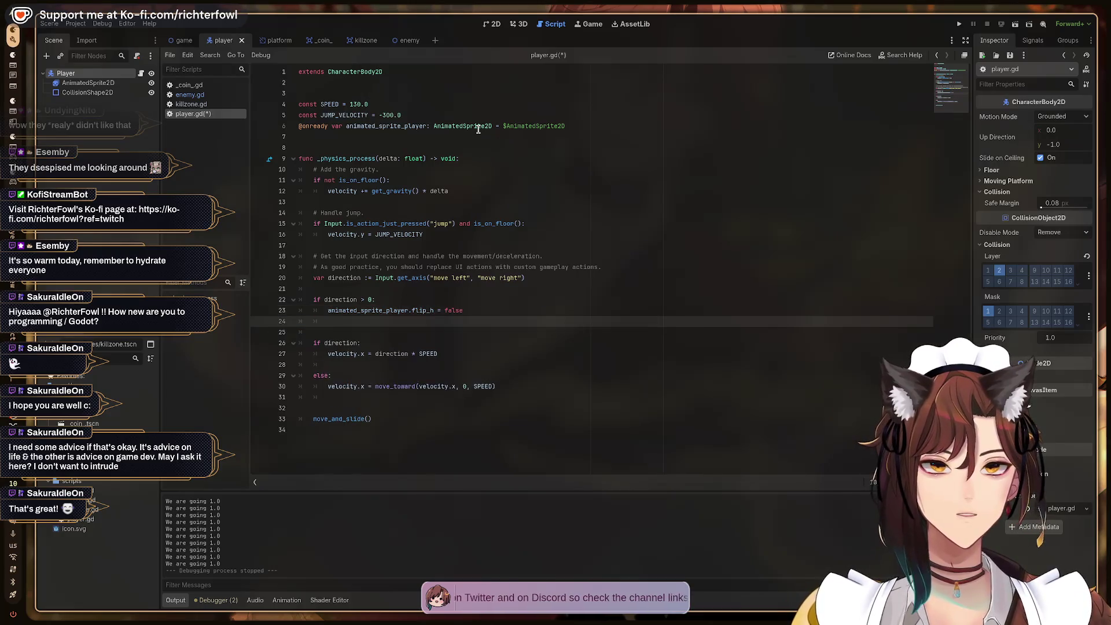
# Add an 'elif direction < 0:' branch setting animated_sprite_player.flip_h = true.
pyautogui.press('BackSpace')
pyautogui.press('BackSpace')
pyautogui.press('BackSpace')
pyautogui.write('lif ')
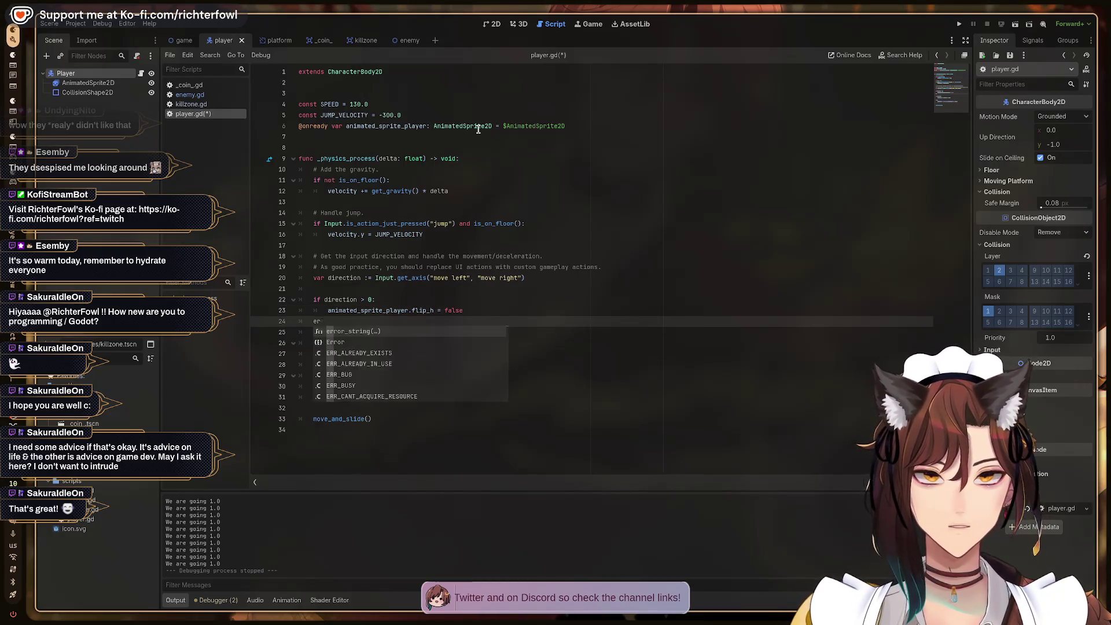
pyautogui.write('direction ')
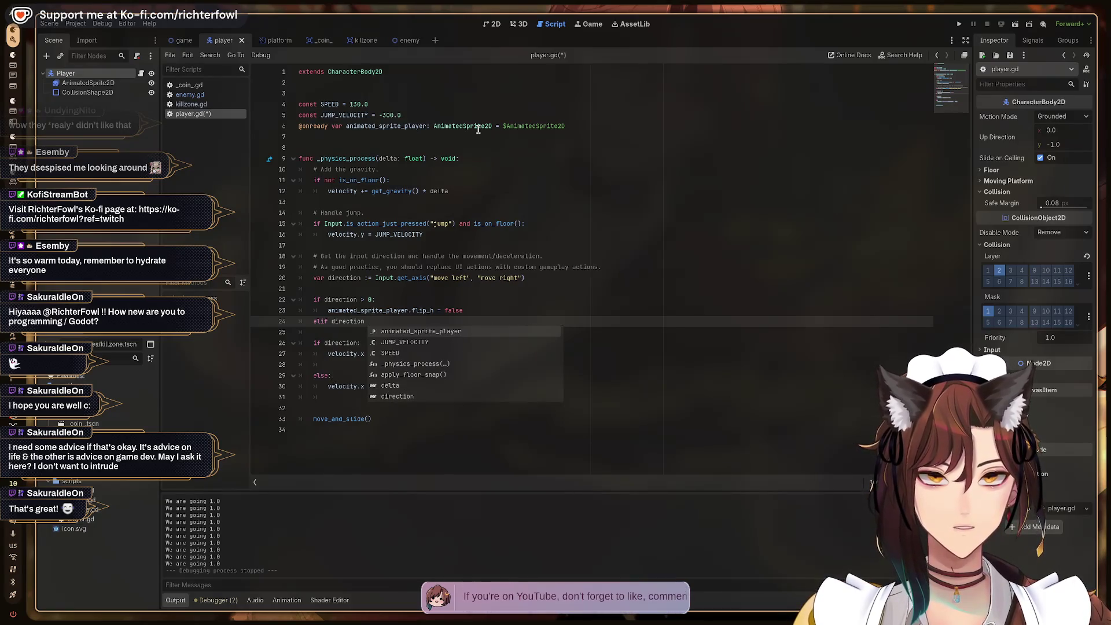
pyautogui.write('< 0')
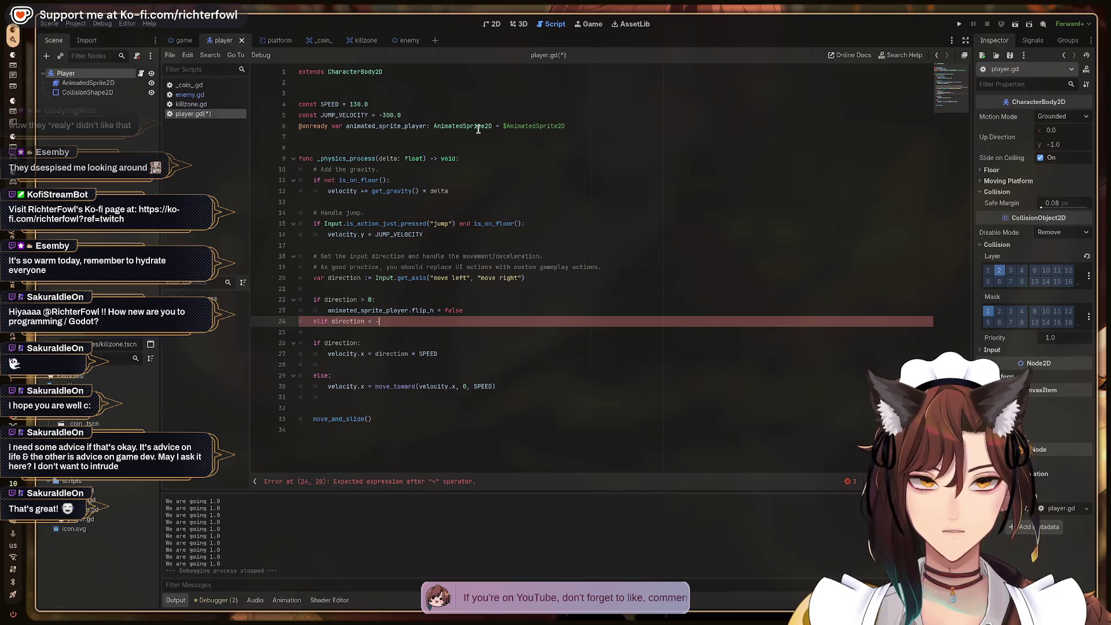
pyautogui.write(':')
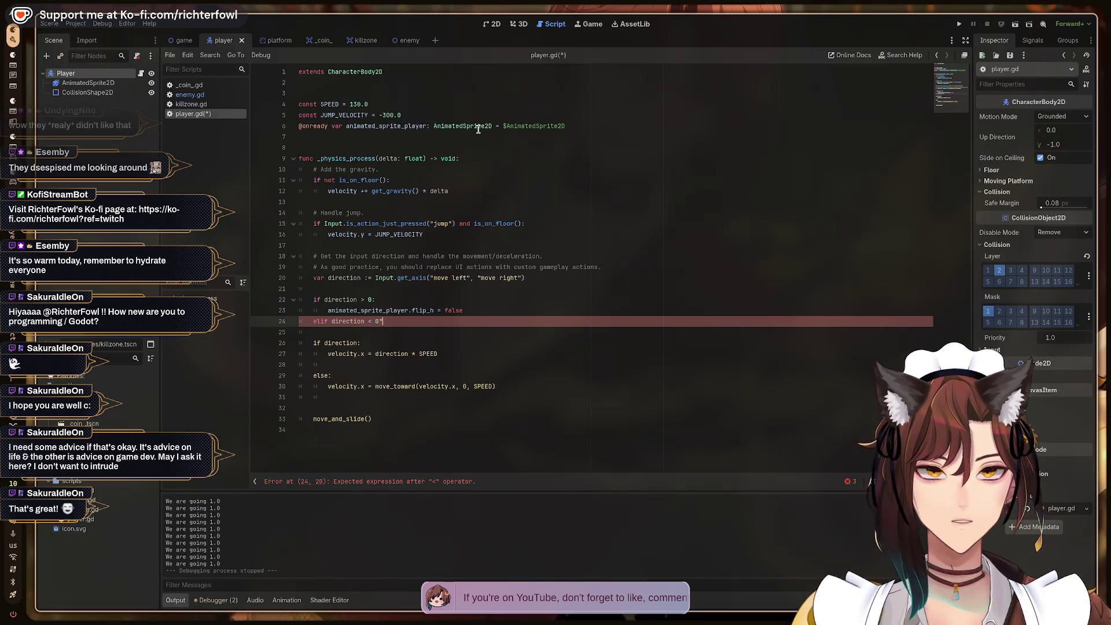
pyautogui.press('Return')
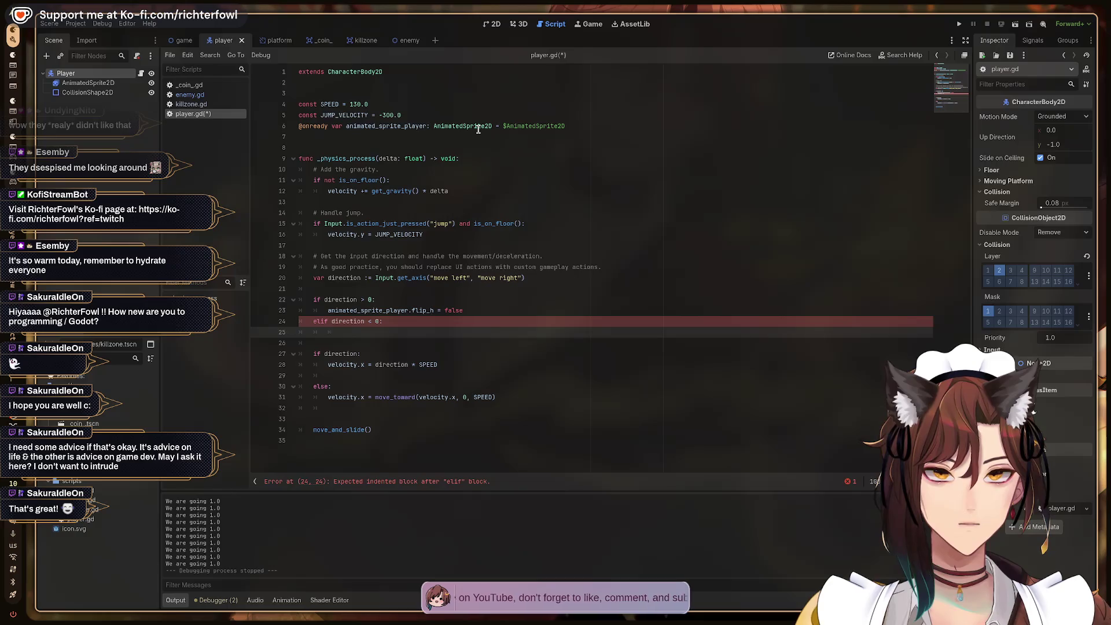
pyautogui.write('anim')
pyautogui.press('Tab')
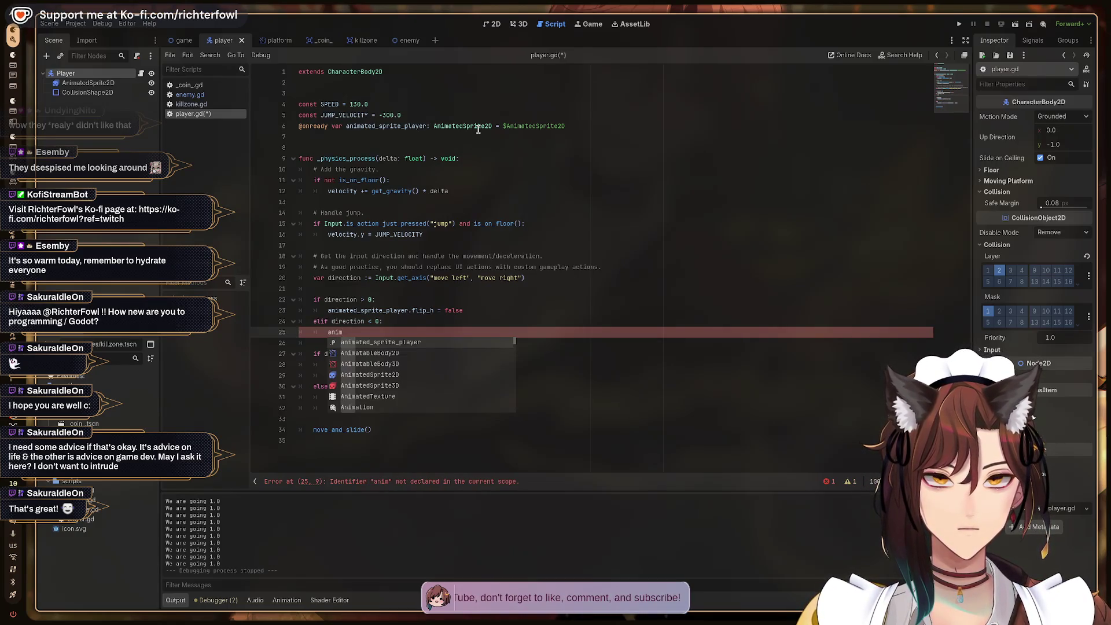
pyautogui.press('Return')
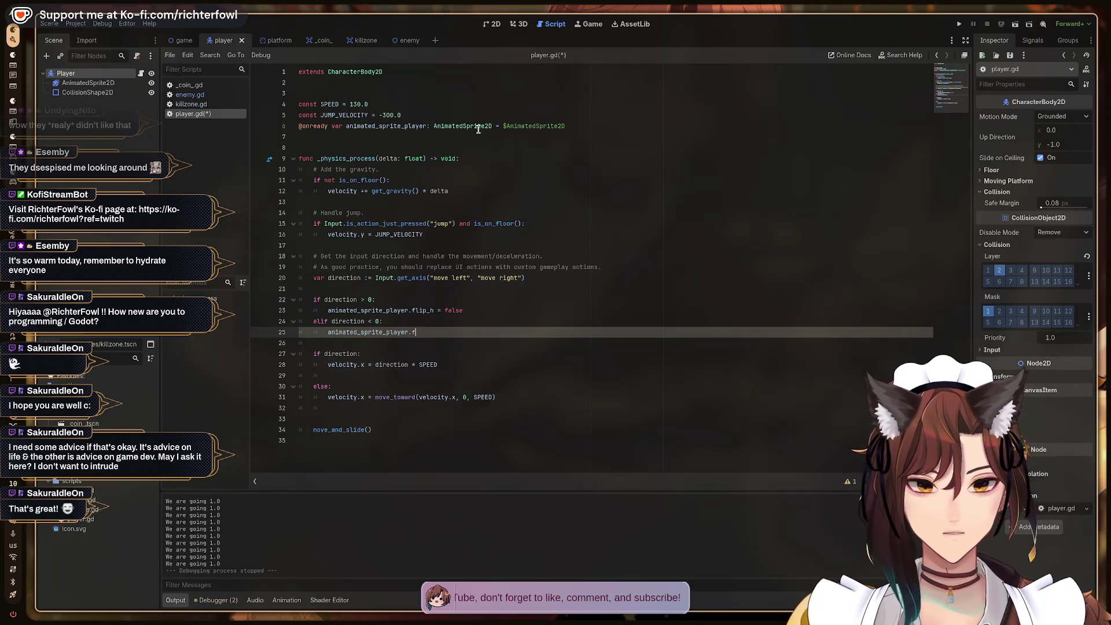
pyautogui.write('lip')
pyautogui.press('Return')
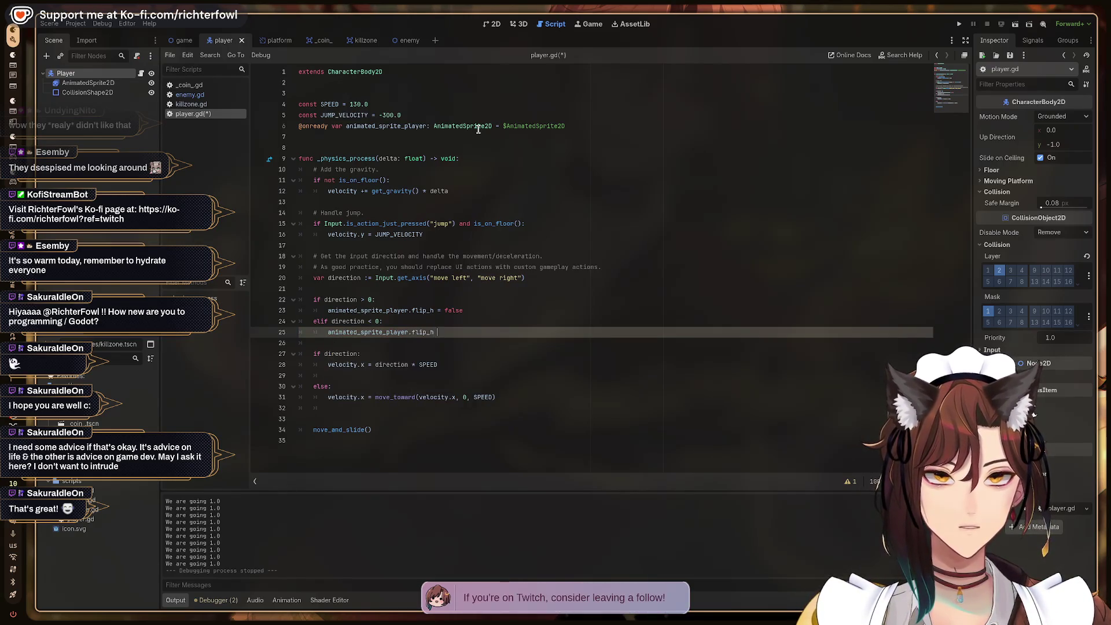
pyautogui.write('= true')
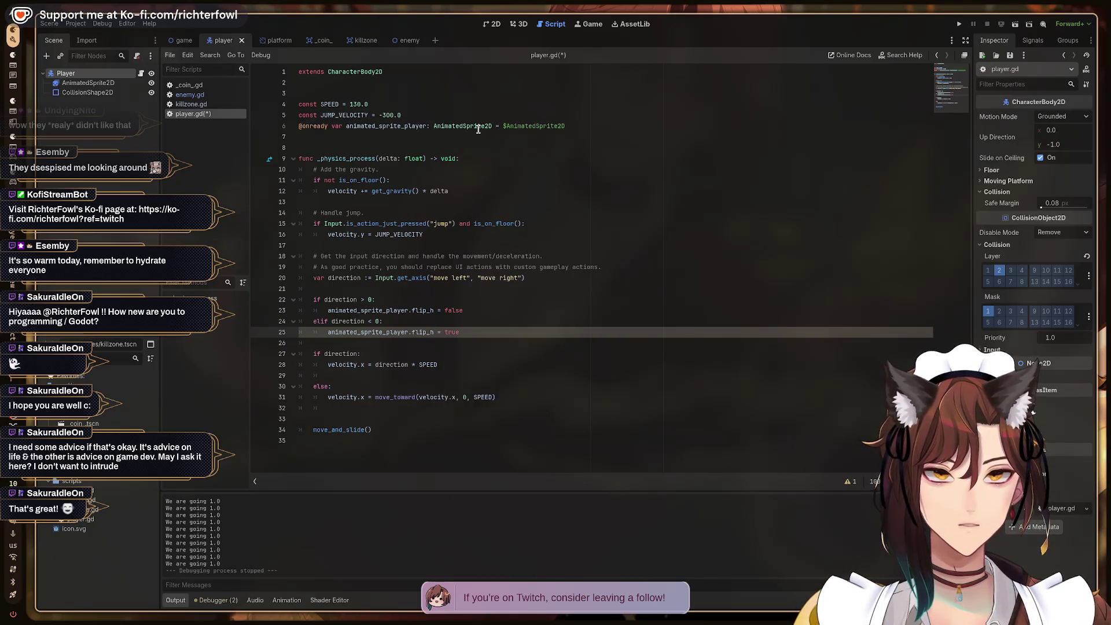
# Save player.gd, switch to the game scene and run it with F5.
pyautogui.hotkey('ctrl', 's')
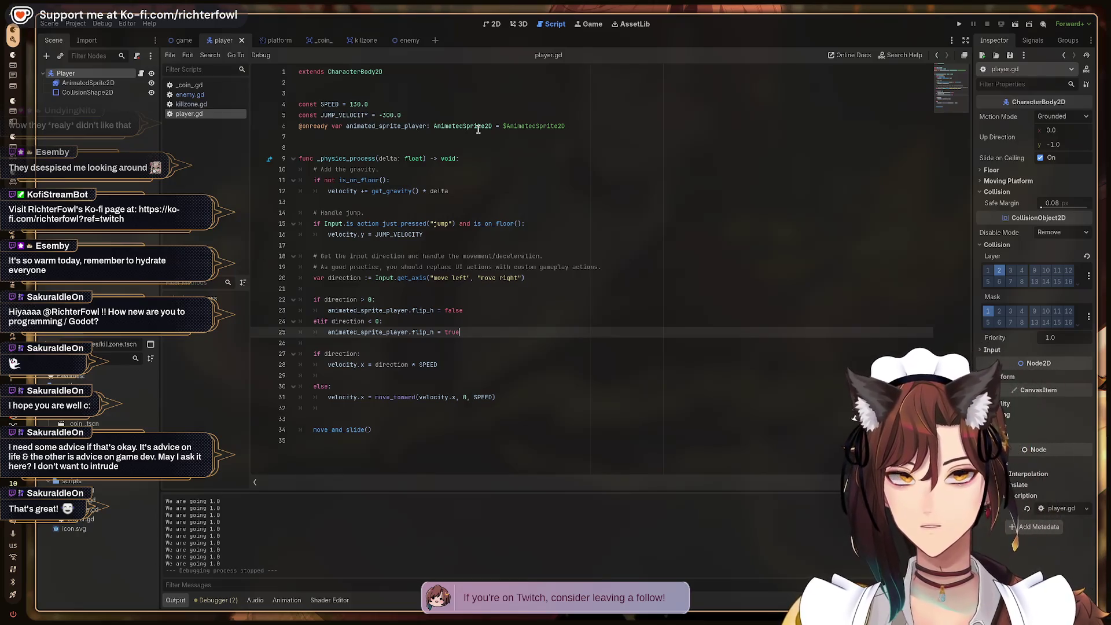
pyautogui.click(184, 40)
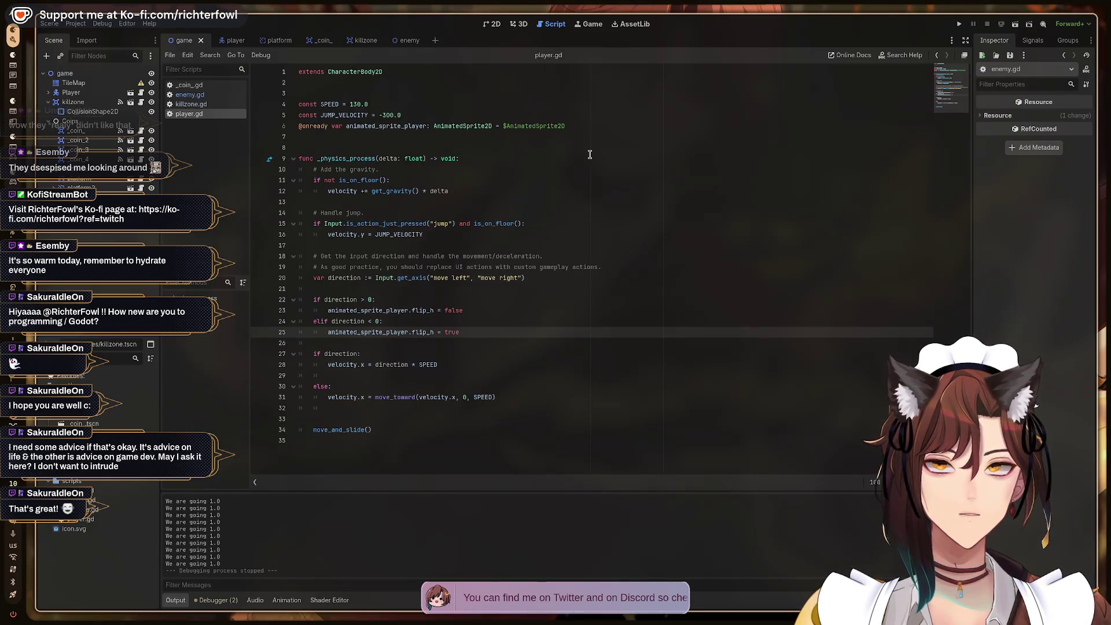
pyautogui.press('F5')
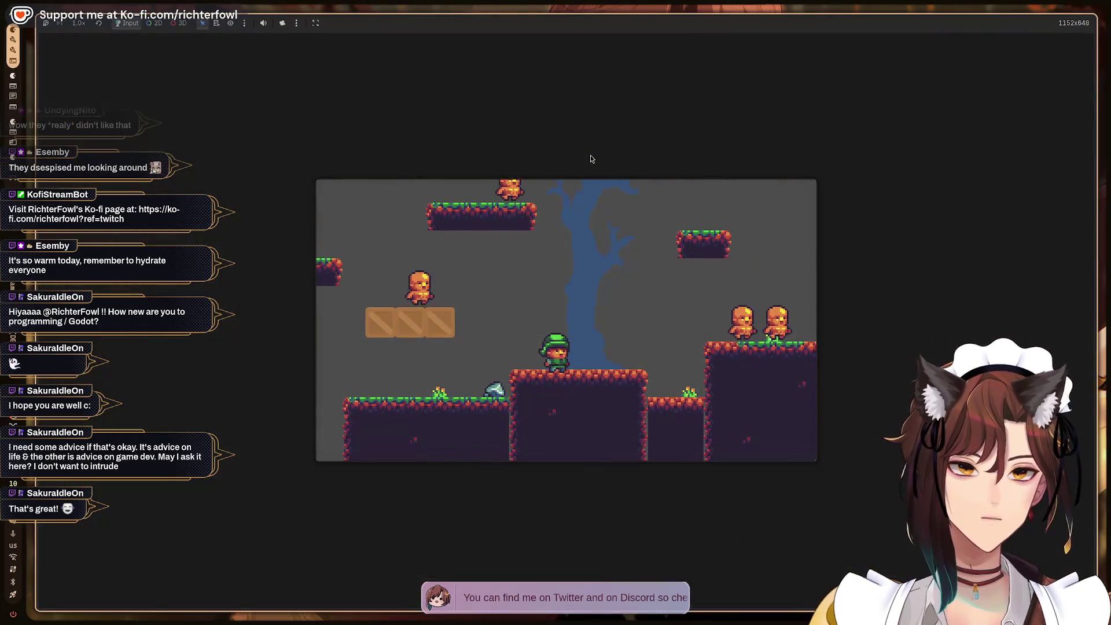
# Run the player right and left past the water and over the crates, then stop with F8.
pyautogui.press('Right')
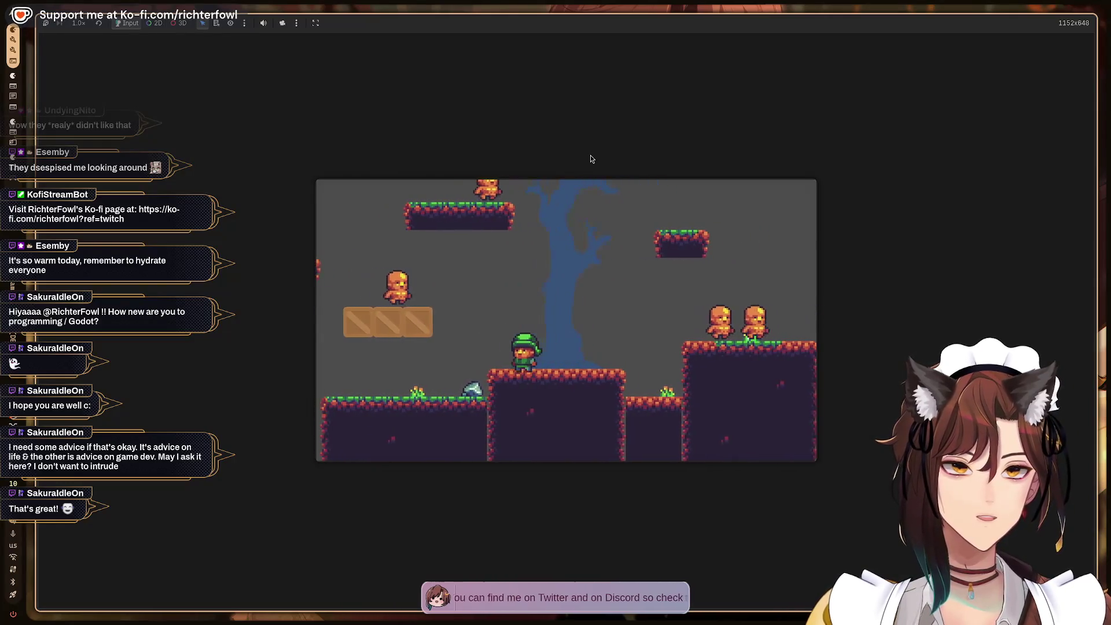
pyautogui.press('space')
pyautogui.press('Right')
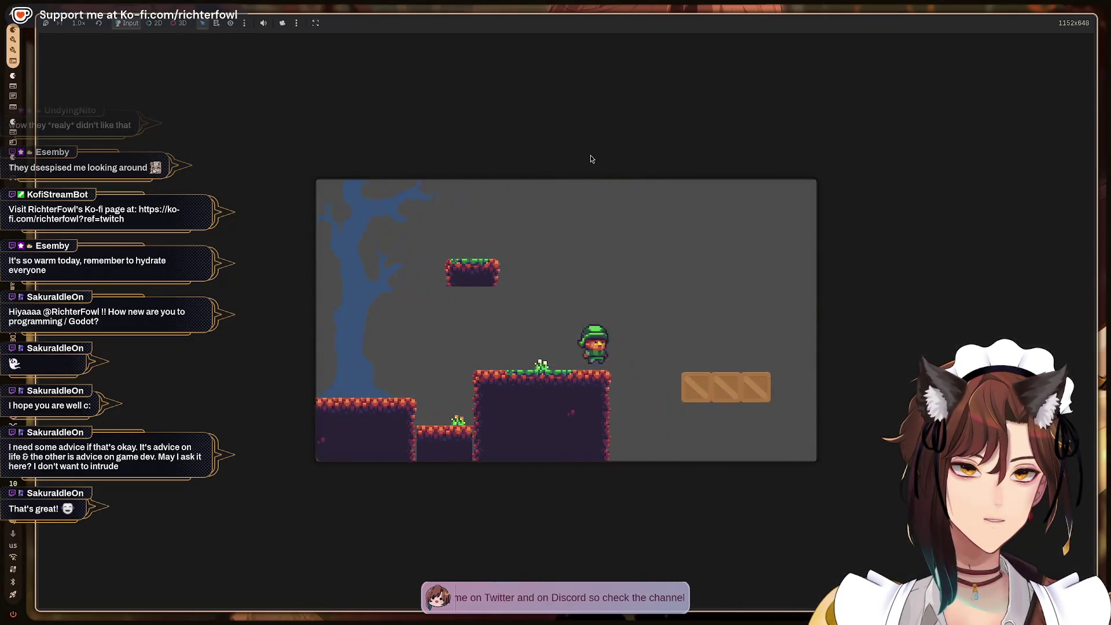
pyautogui.press('Right')
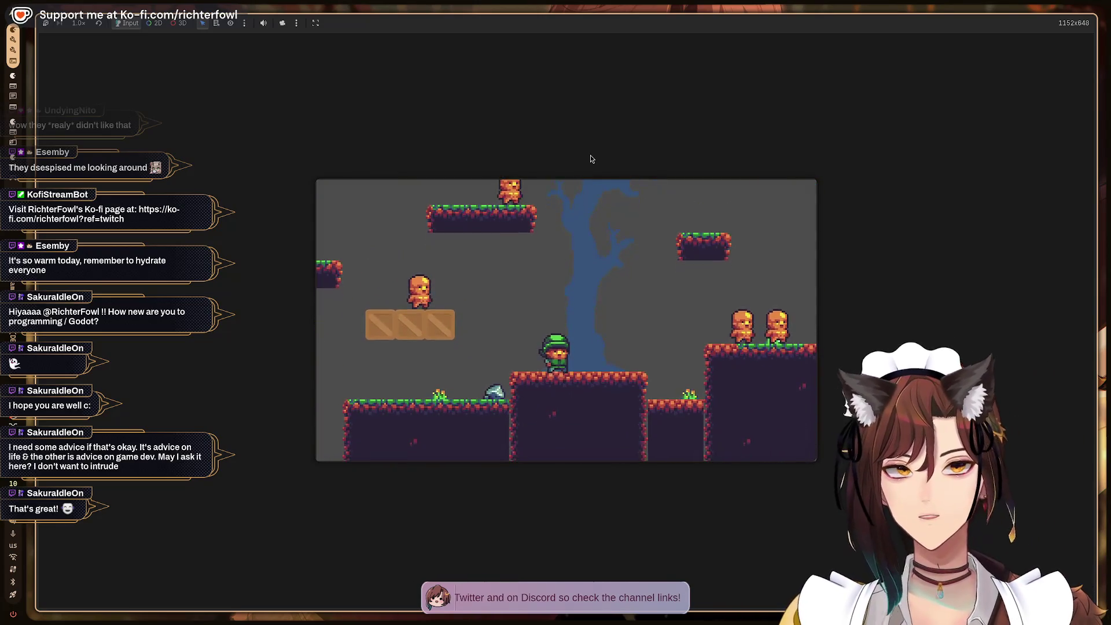
pyautogui.press('Right')
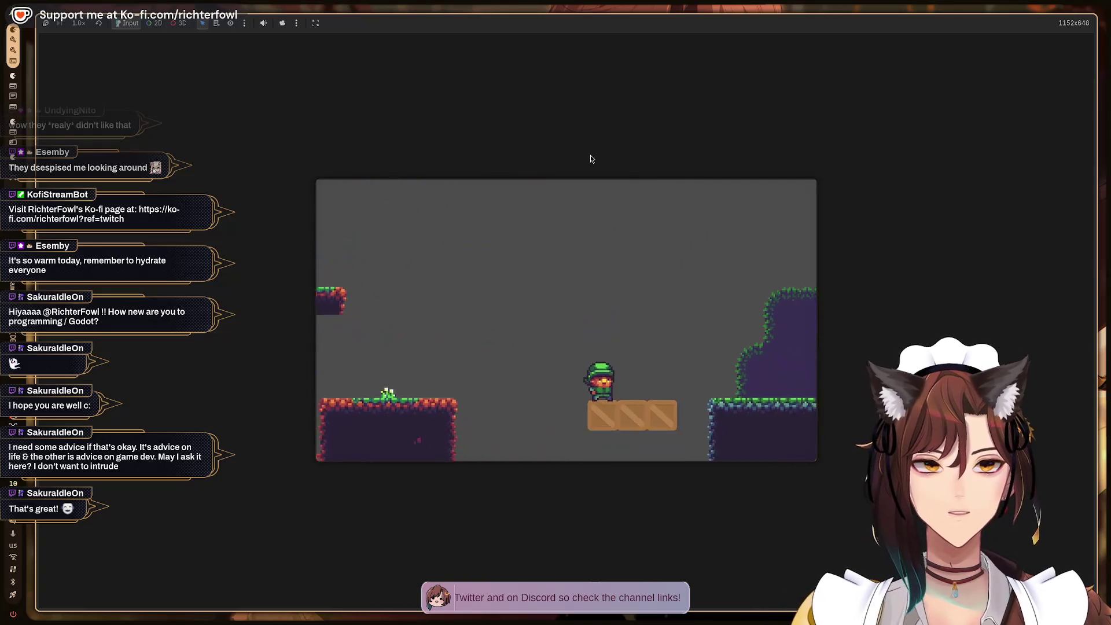
pyautogui.press('Right')
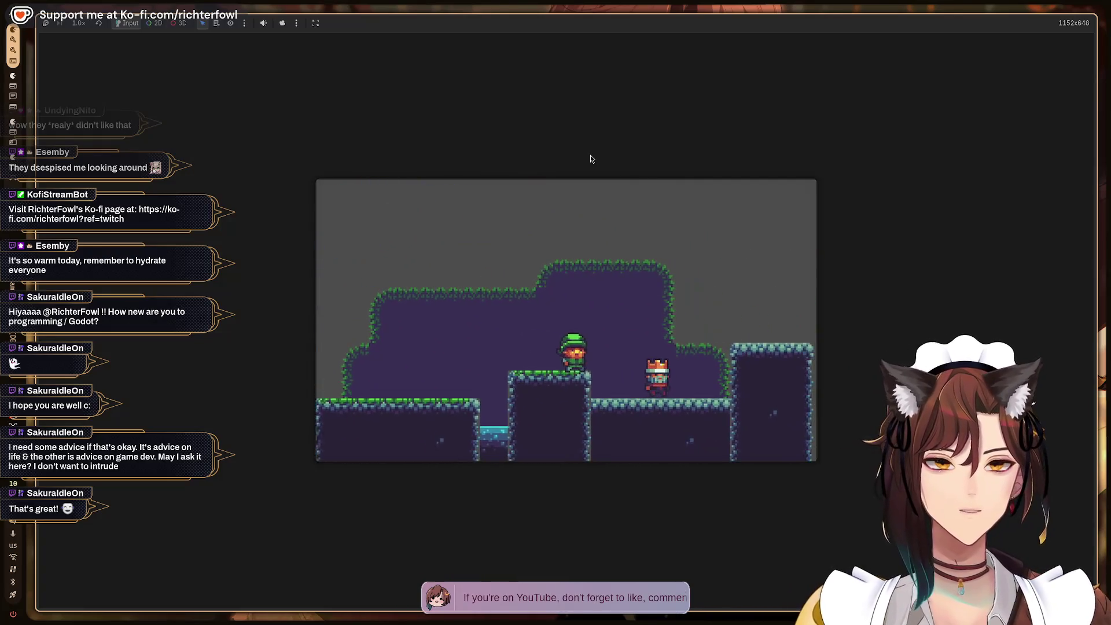
pyautogui.press('Right')
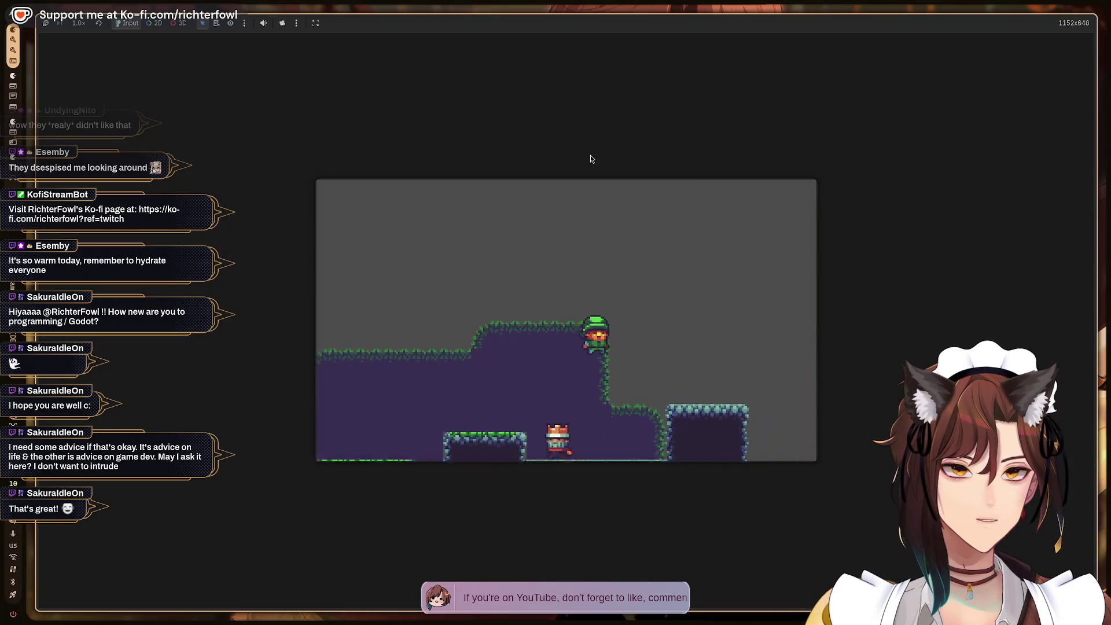
pyautogui.press('Right')
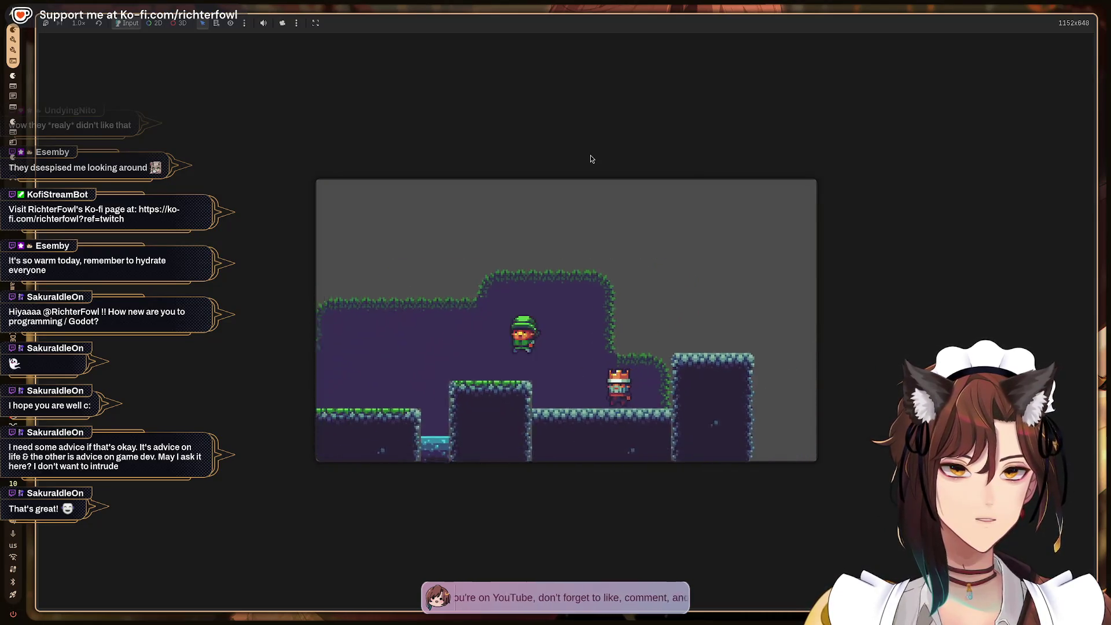
pyautogui.press('Right')
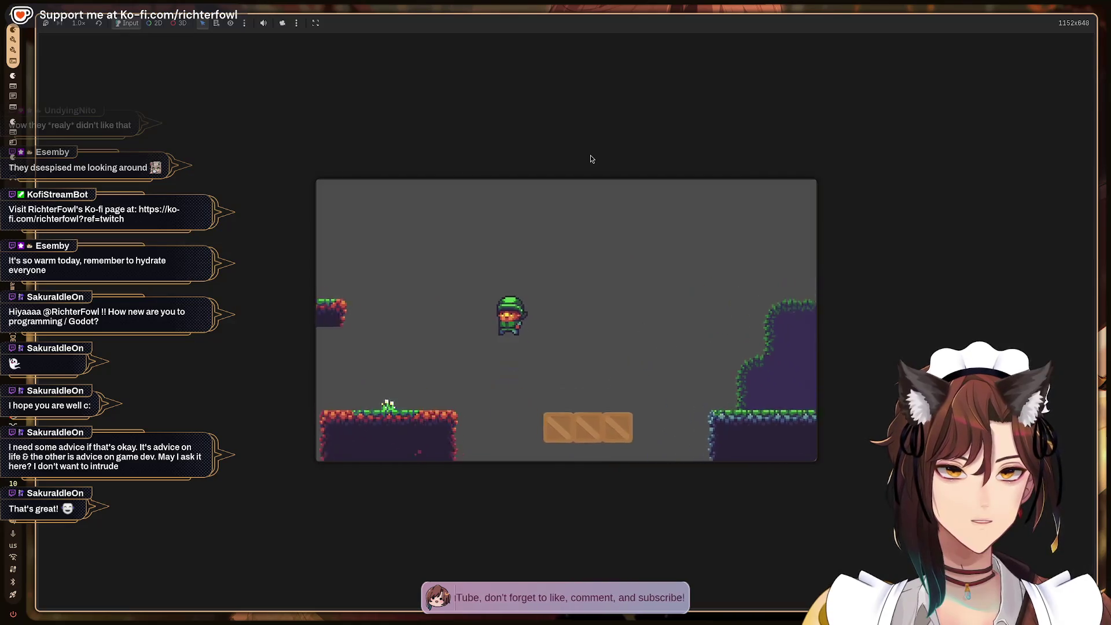
pyautogui.press('Left')
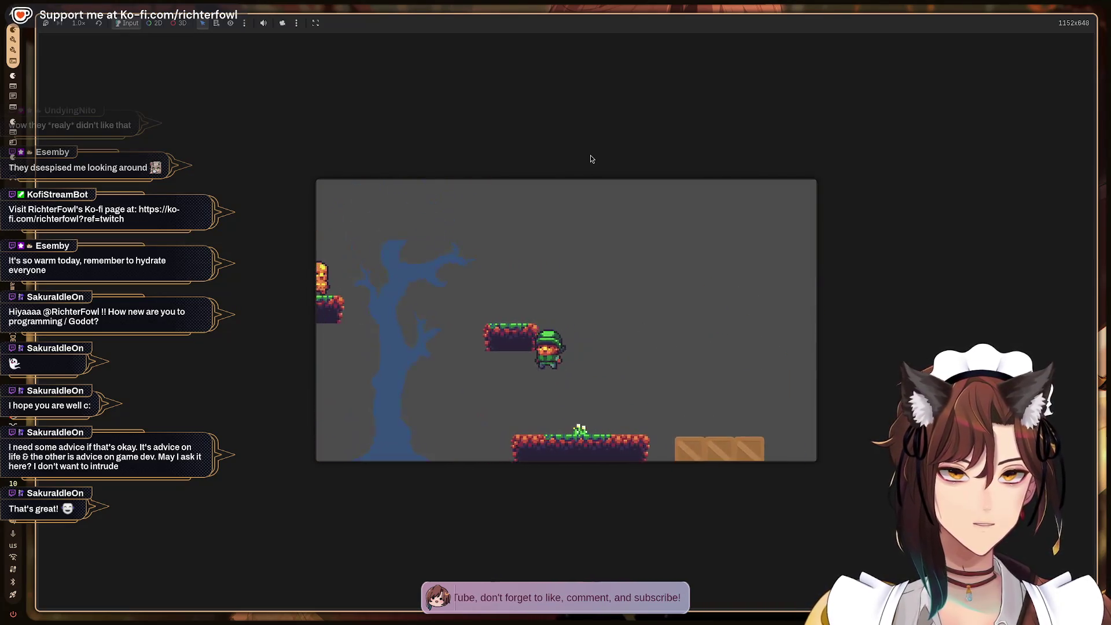
pyautogui.press('Left')
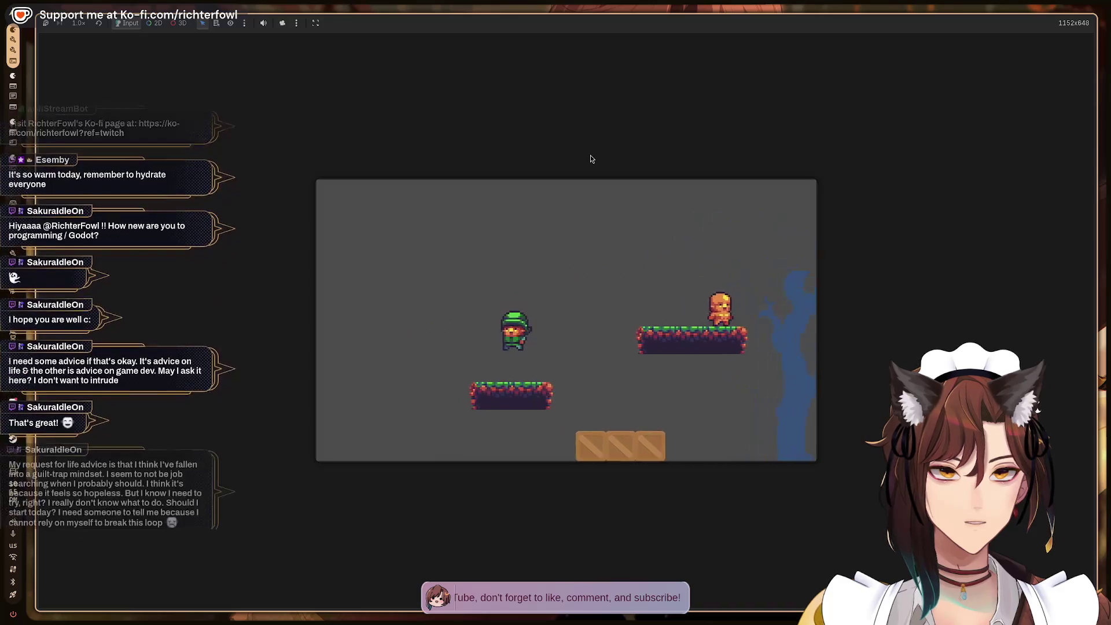
pyautogui.press('Right')
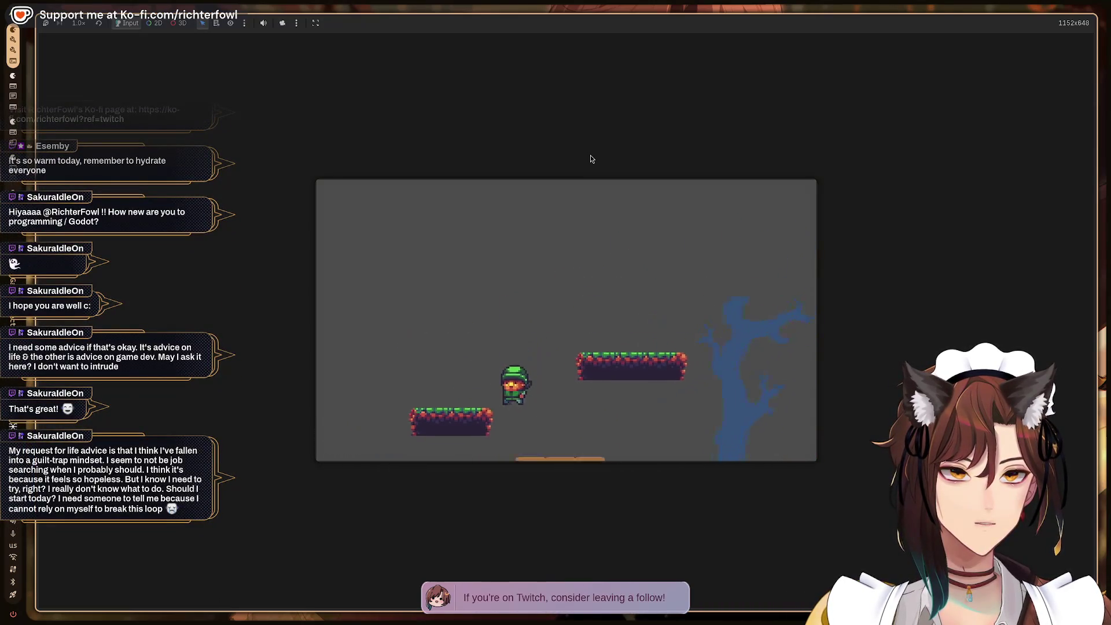
pyautogui.press('Left')
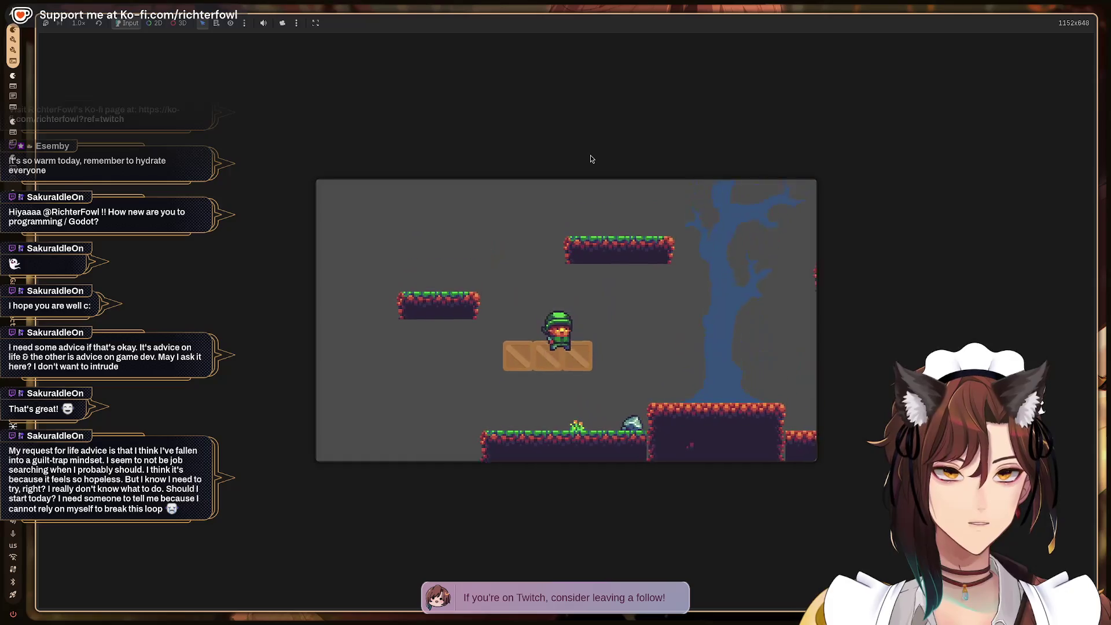
pyautogui.press('Left')
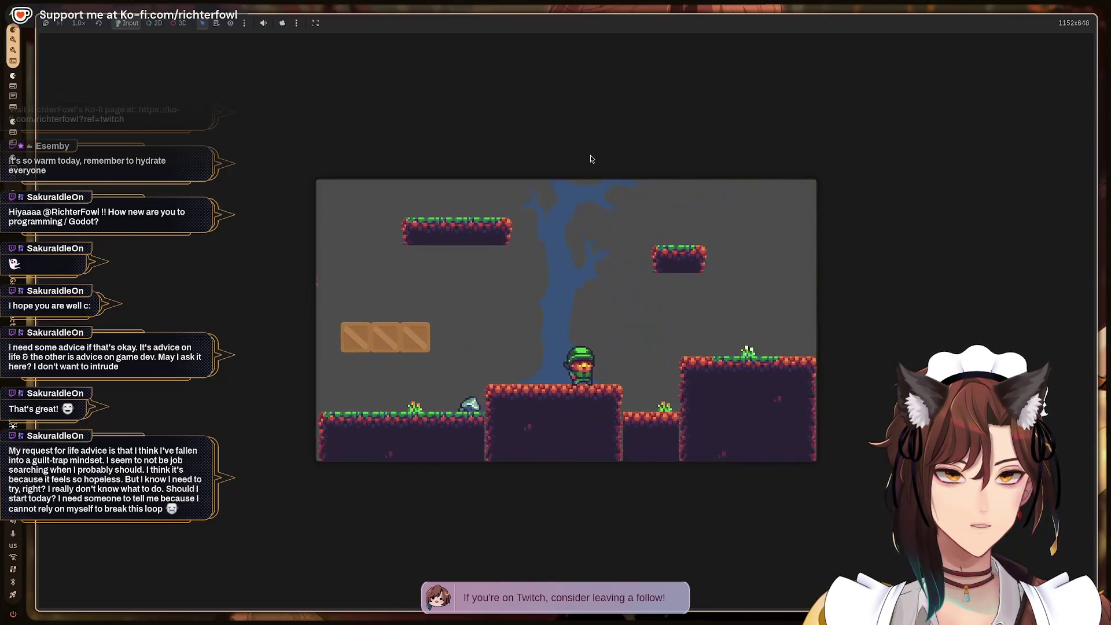
pyautogui.press('Right')
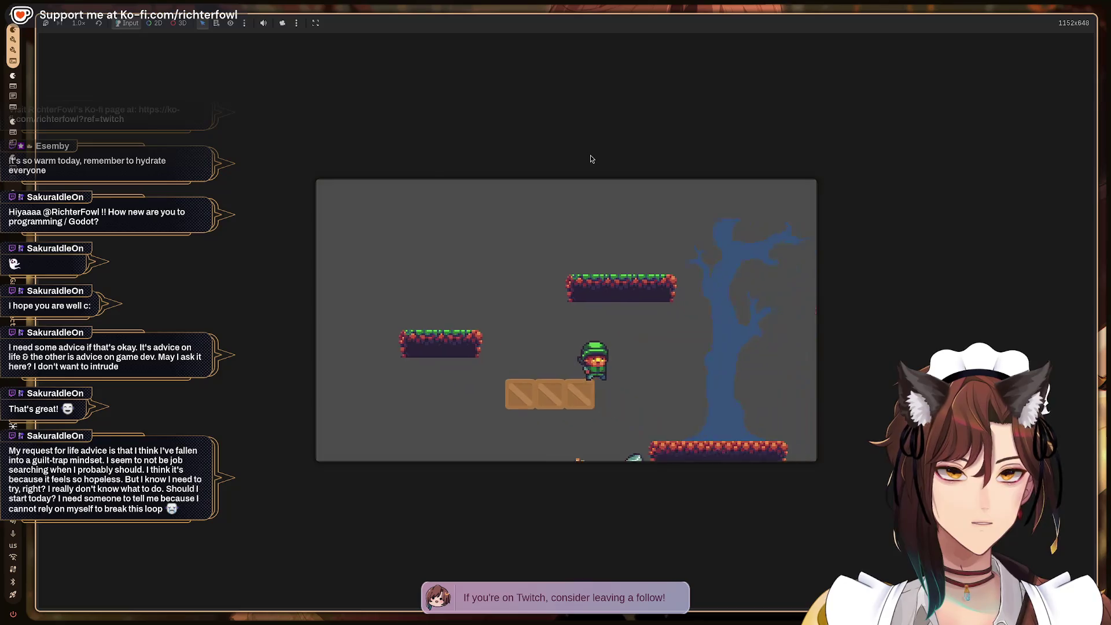
pyautogui.press('Left')
pyautogui.press('space')
pyautogui.press('Right')
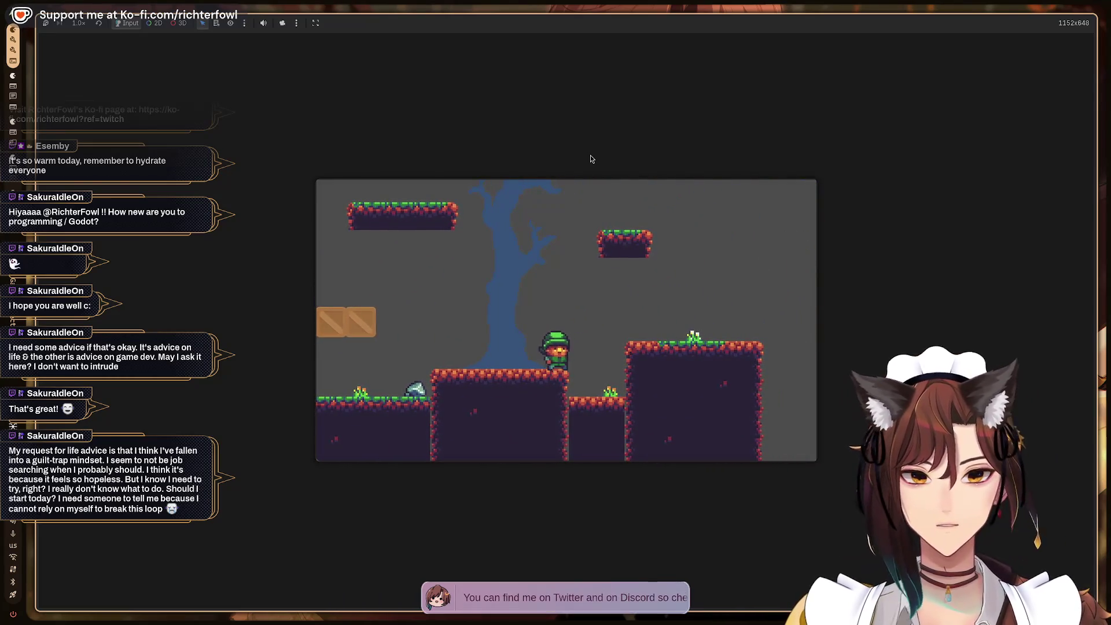
pyautogui.press('F8')
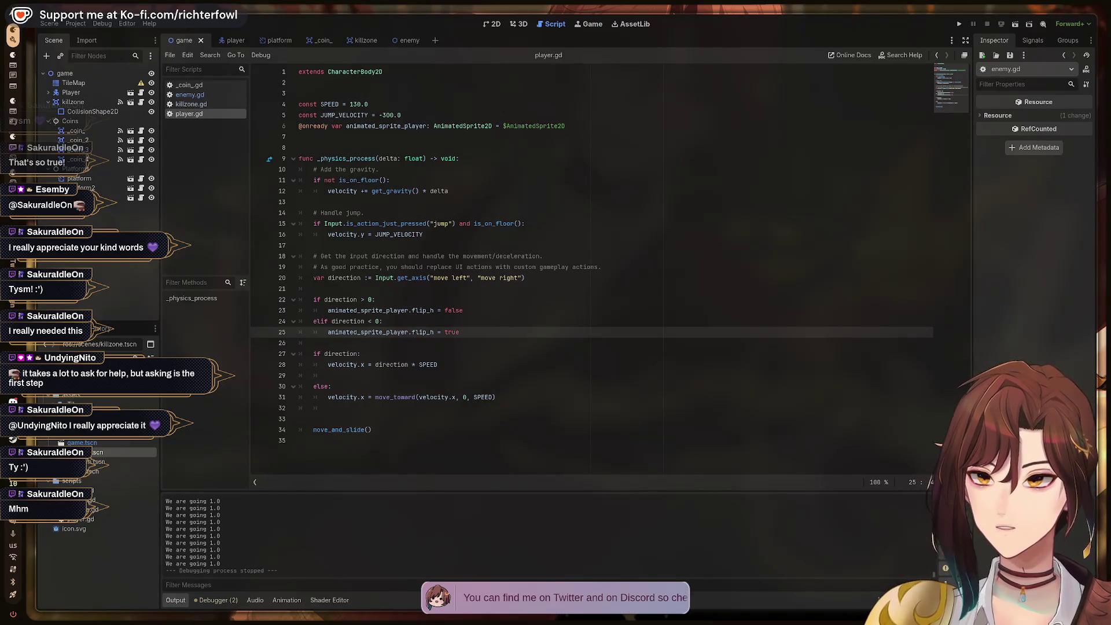
pyautogui.hotkey('alt', 'Tab')
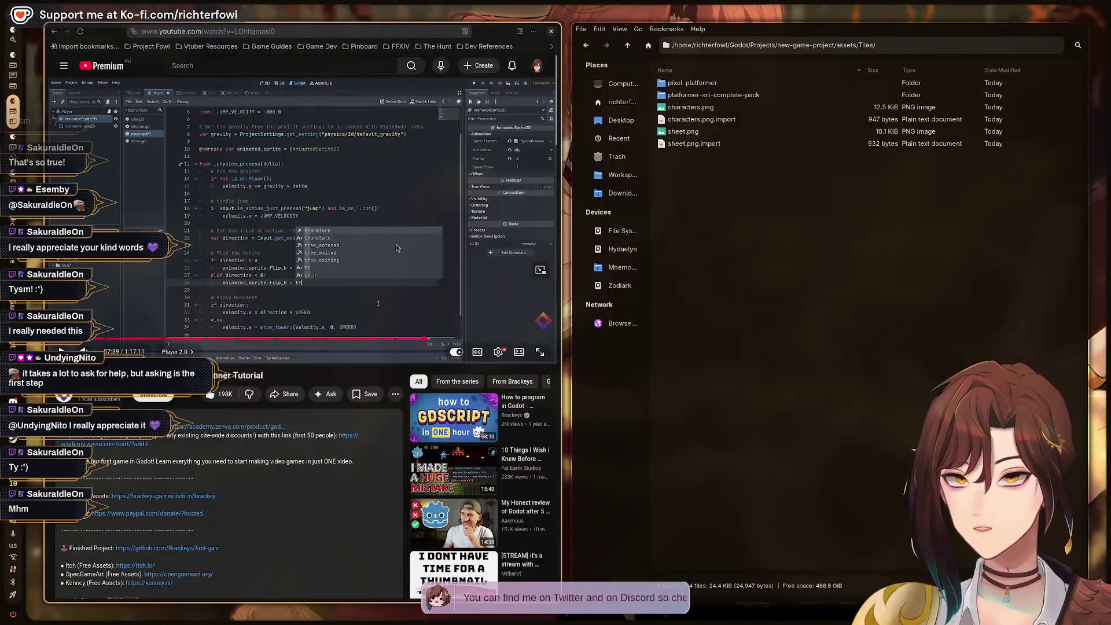
pyautogui.click(347, 179)
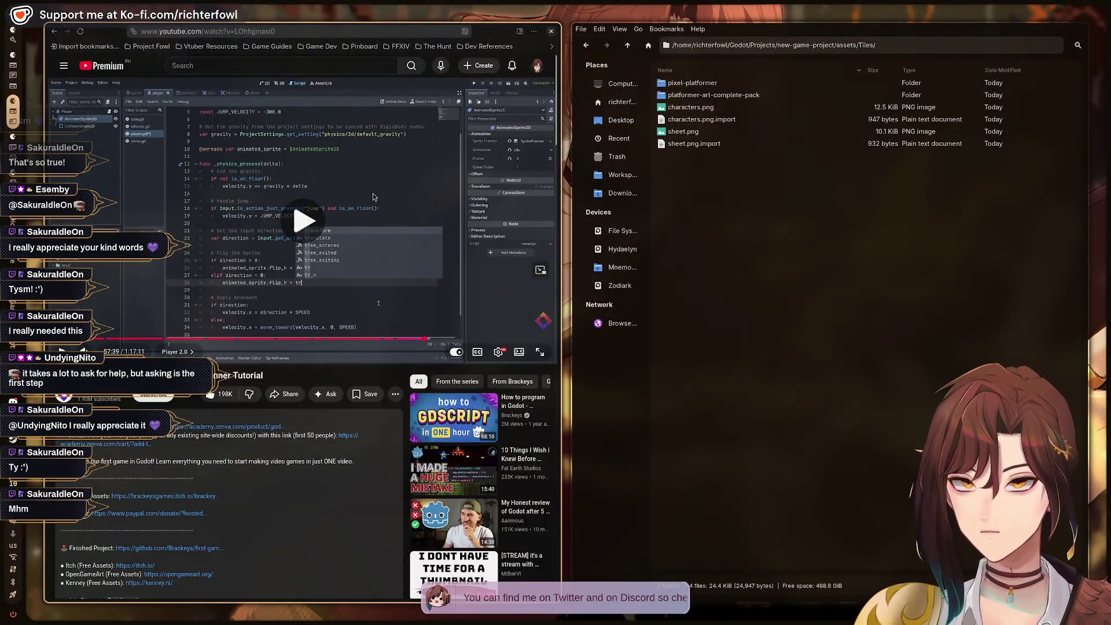
pyautogui.click(402, 192)
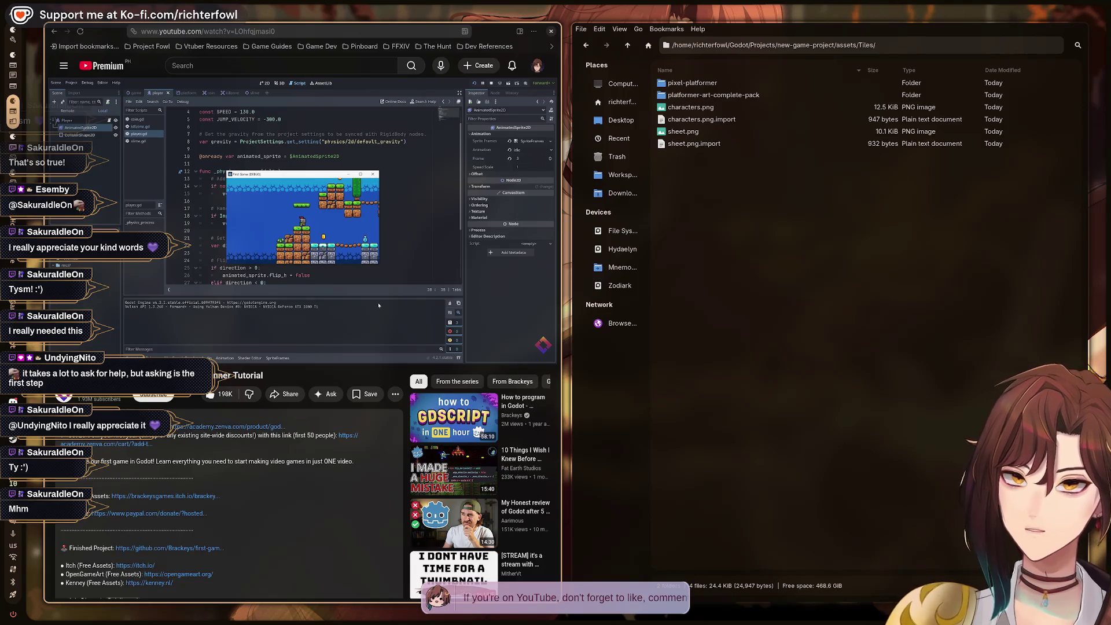
pyautogui.hotkey('alt', 'Tab')
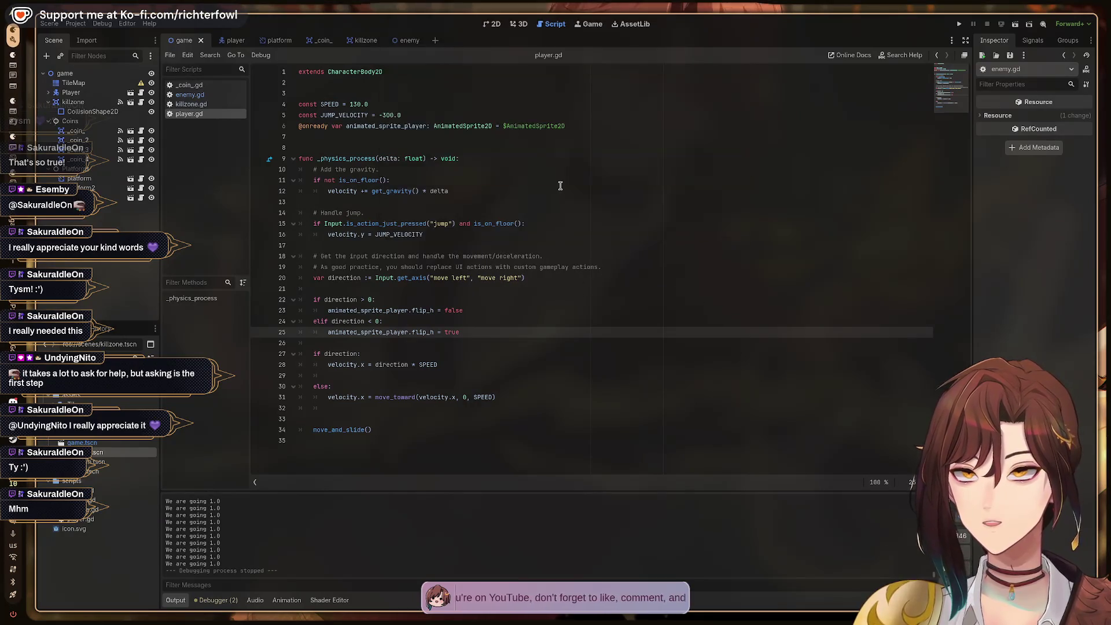
# Launch the game with F5 and walk the player left and right, jumping along the level.
pyautogui.press('F5')
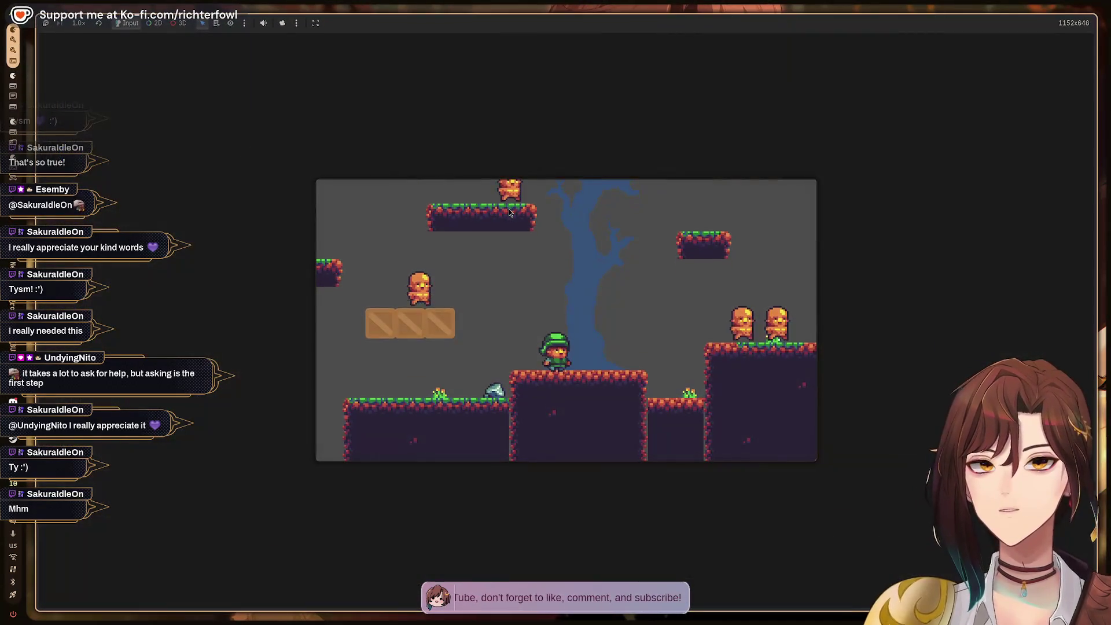
pyautogui.press('Right')
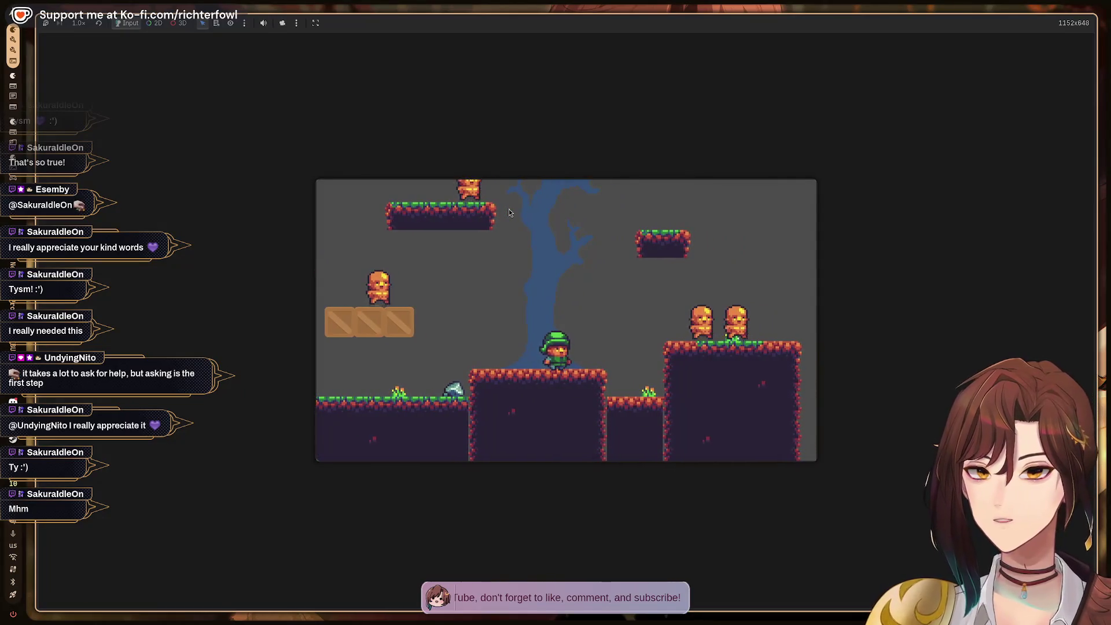
pyautogui.press('Left')
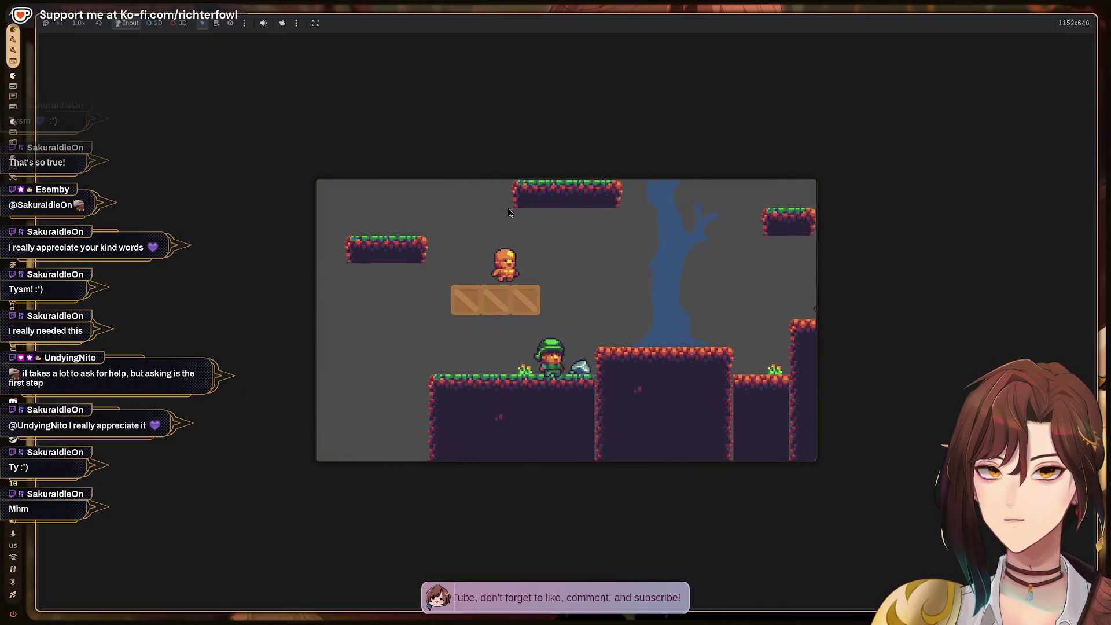
pyautogui.press('Right')
pyautogui.press('Left')
pyautogui.press('Right')
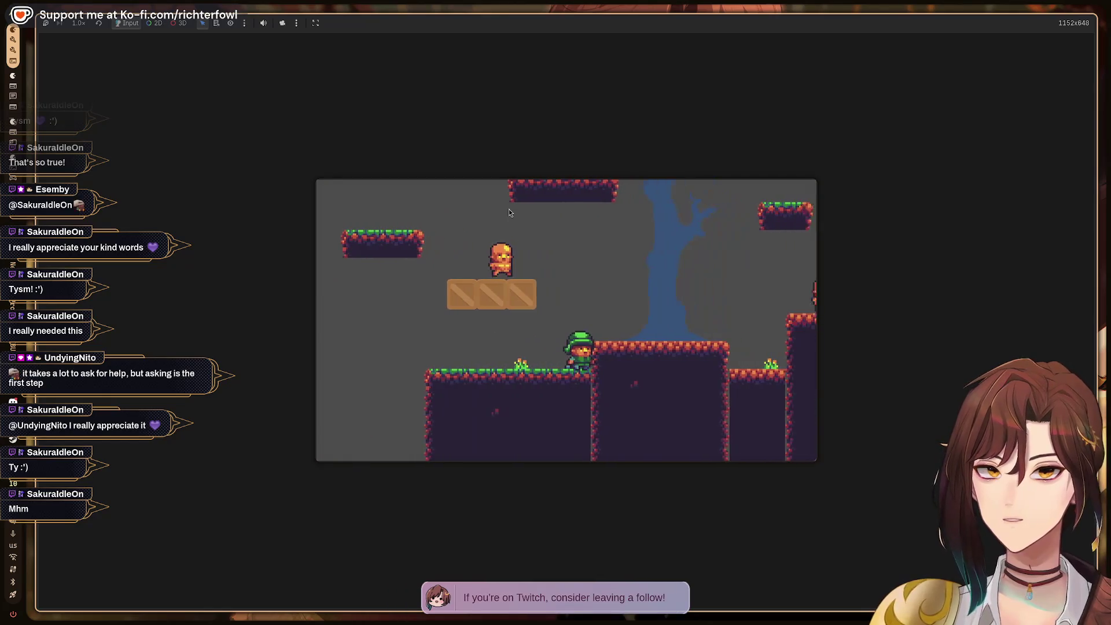
pyautogui.press('space')
pyautogui.press('Right')
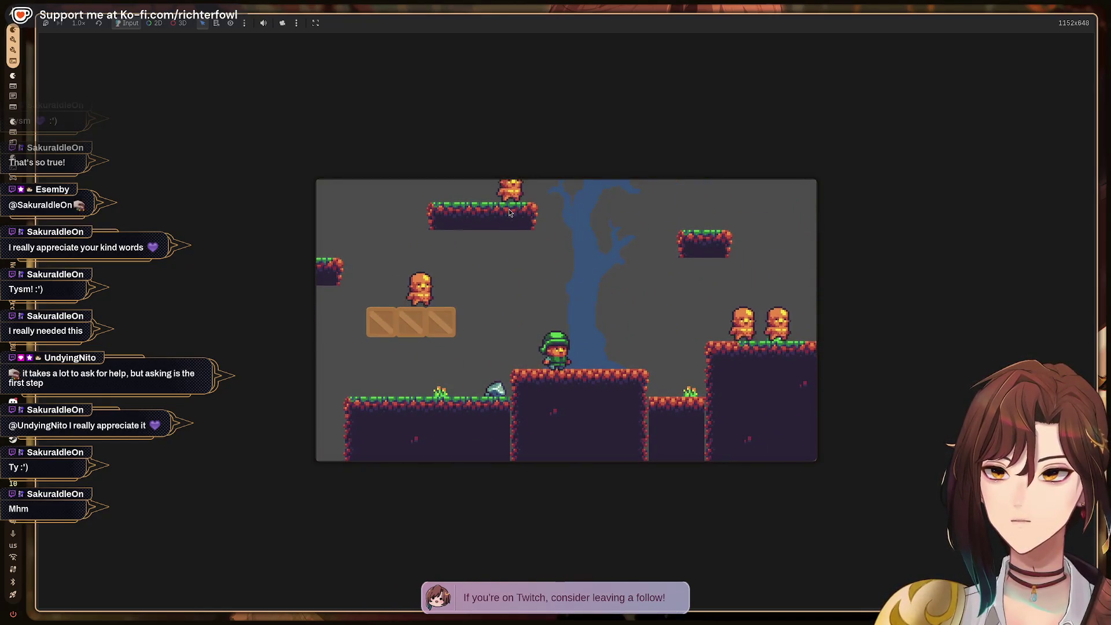
pyautogui.press('Right')
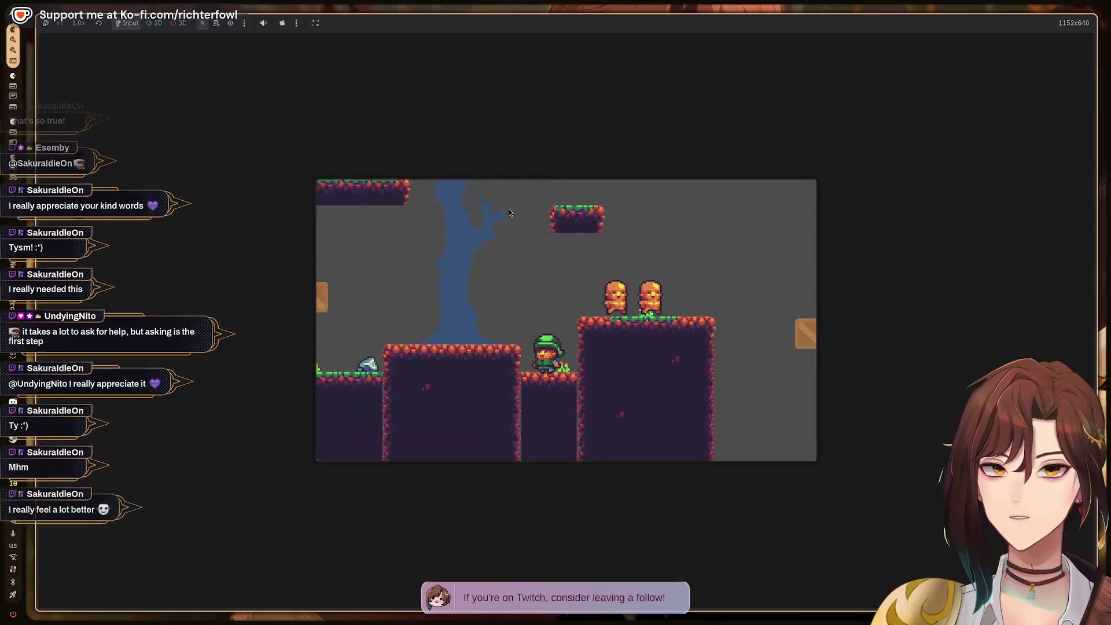
pyautogui.press('space')
pyautogui.press('space')
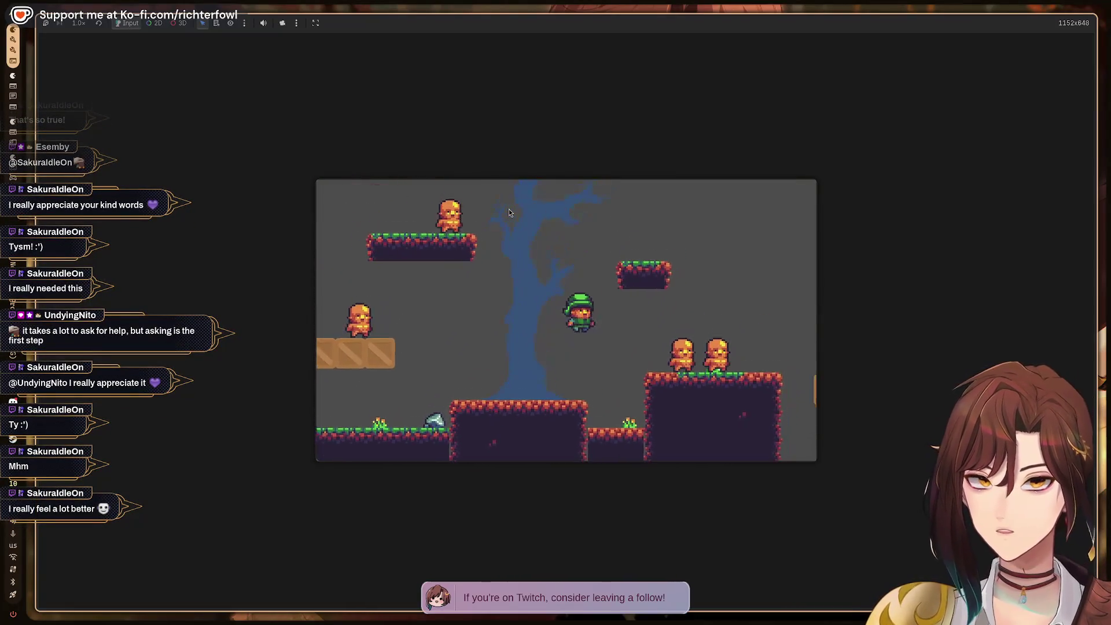
pyautogui.press('Right')
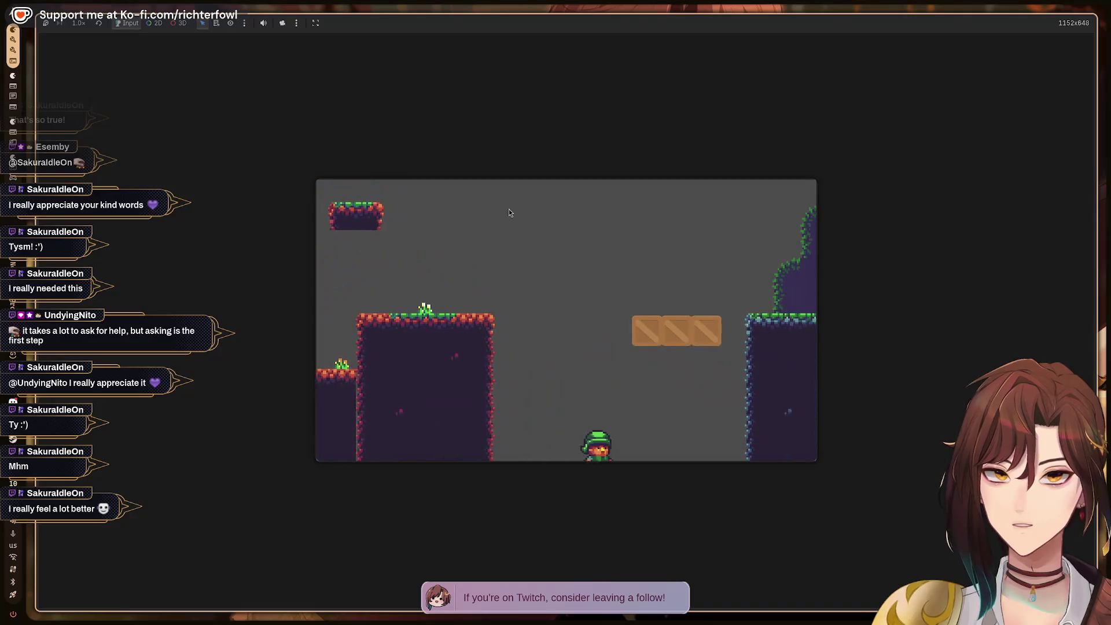
pyautogui.press('Right')
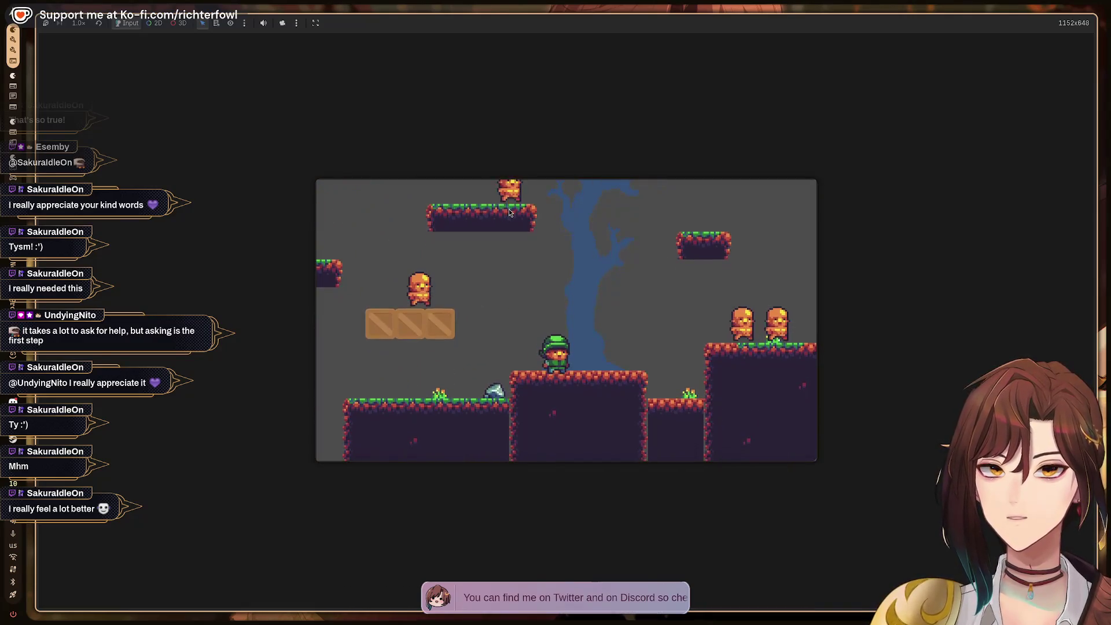
# Jump the player onto the crates and upper platform, past the enemies and the tree.
pyautogui.press('Left')
pyautogui.press('Right')
pyautogui.press('Left')
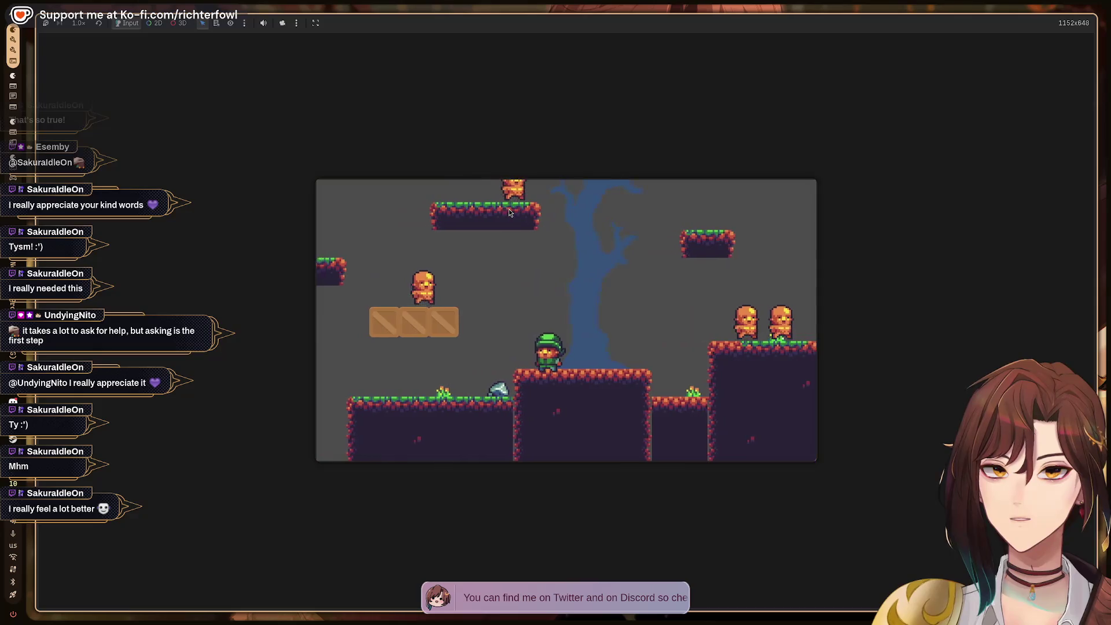
pyautogui.press('Left')
pyautogui.press('Right')
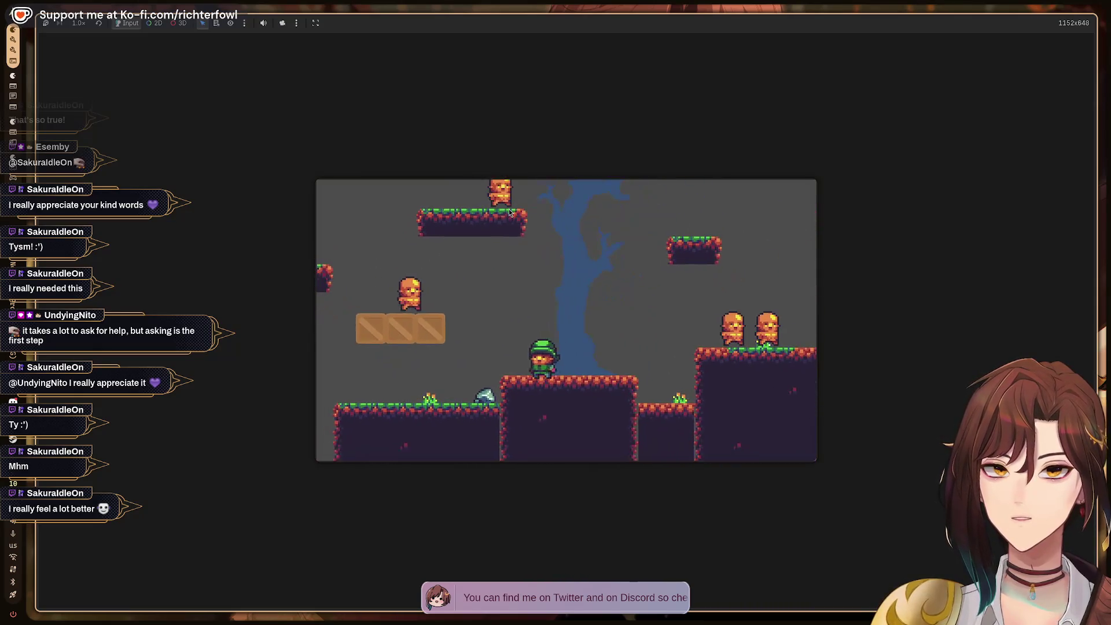
pyautogui.press('Right')
pyautogui.press('space')
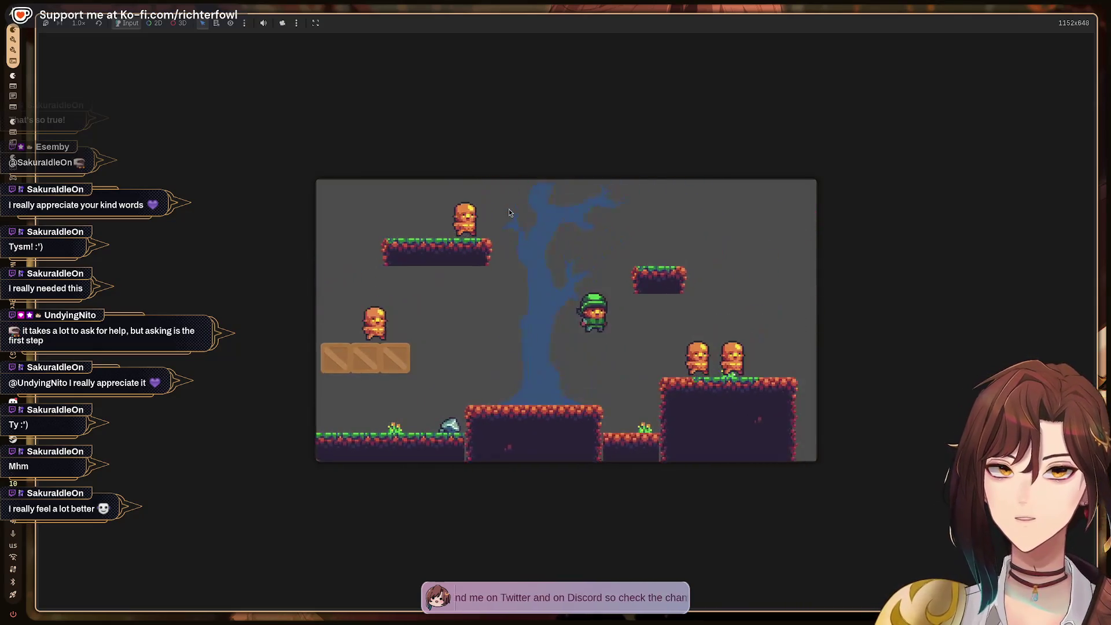
pyautogui.press('Left')
pyautogui.press('space')
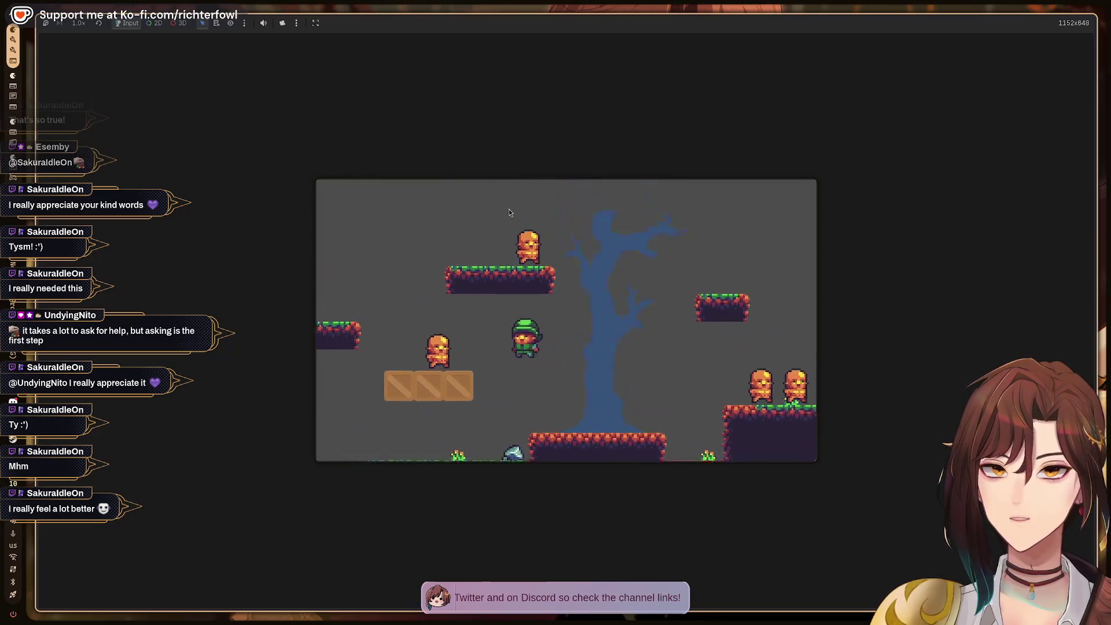
pyautogui.press('Left')
pyautogui.press('space')
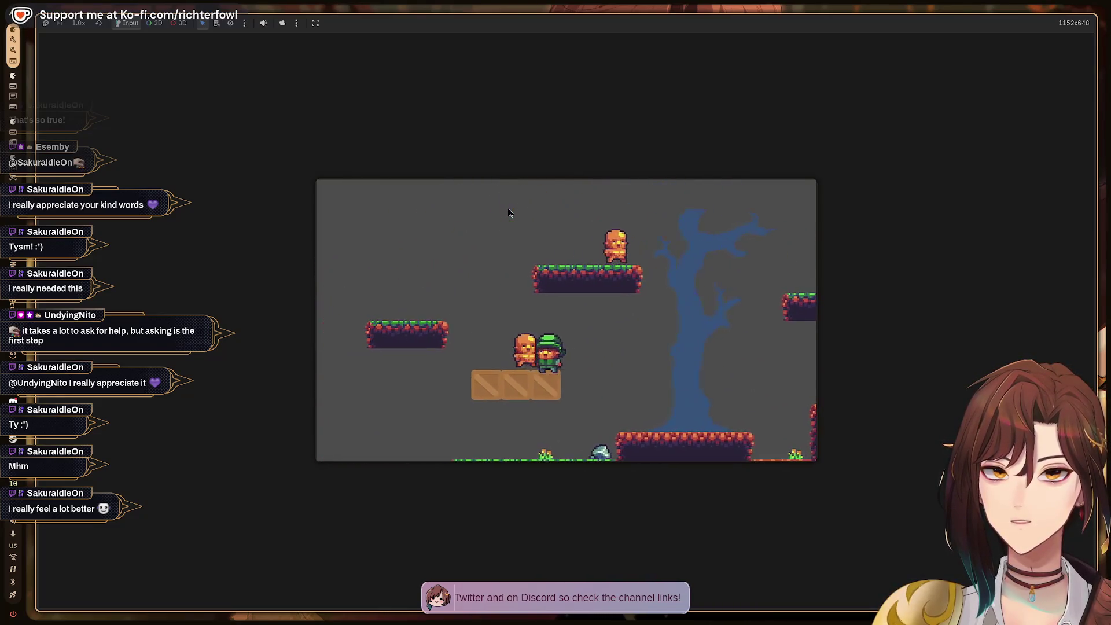
pyautogui.press('space')
pyautogui.press('Right')
pyautogui.press('space')
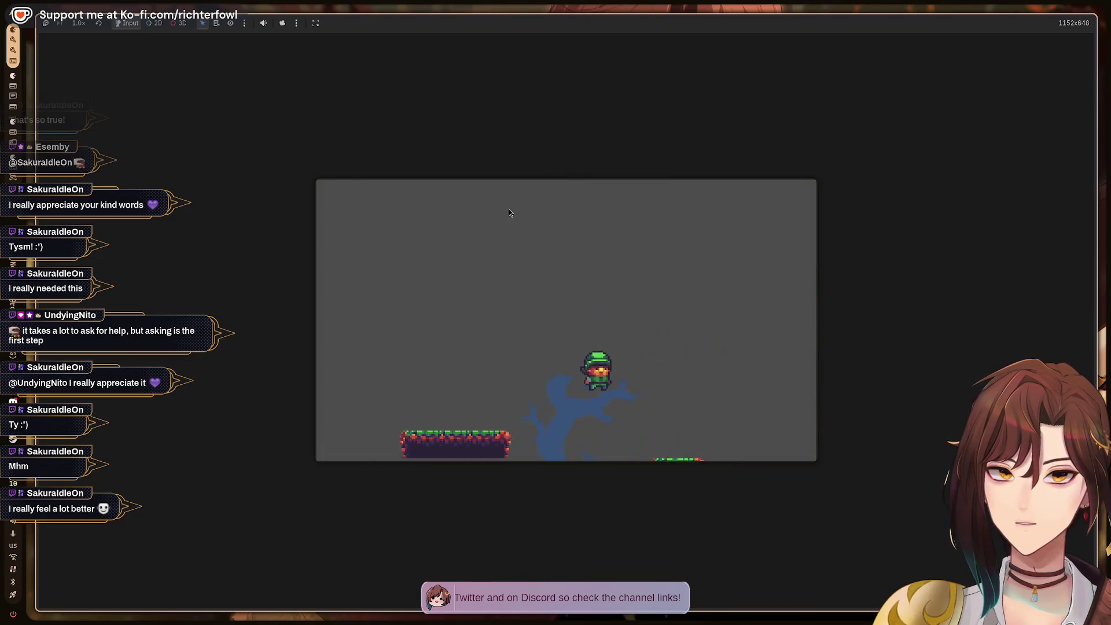
pyautogui.press('space')
pyautogui.press('space')
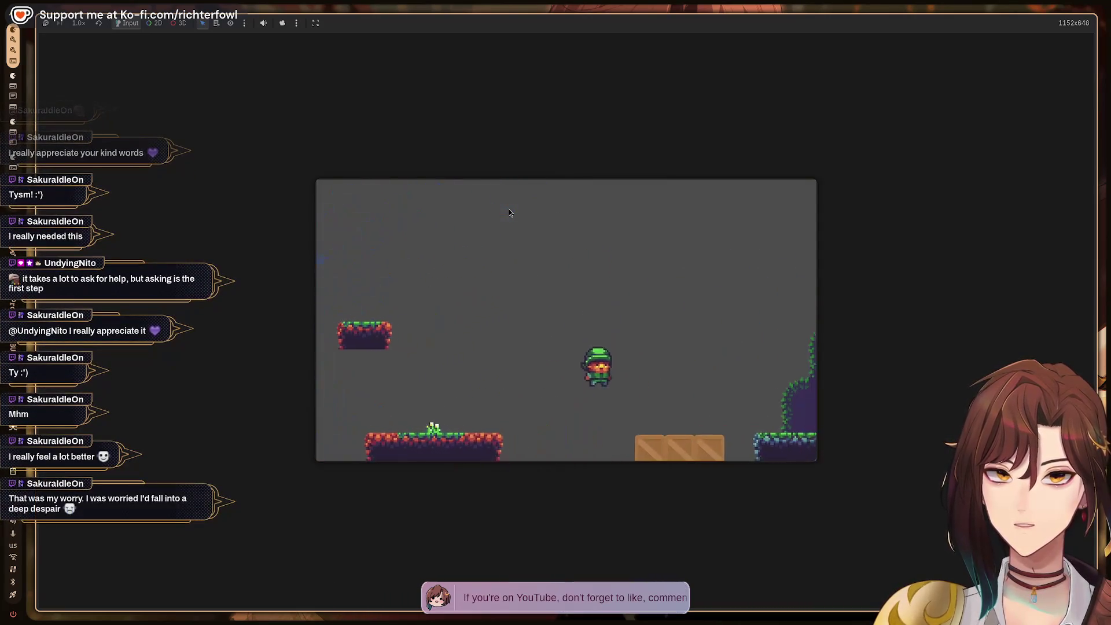
pyautogui.press('Right')
pyautogui.press('space')
pyautogui.press('Right')
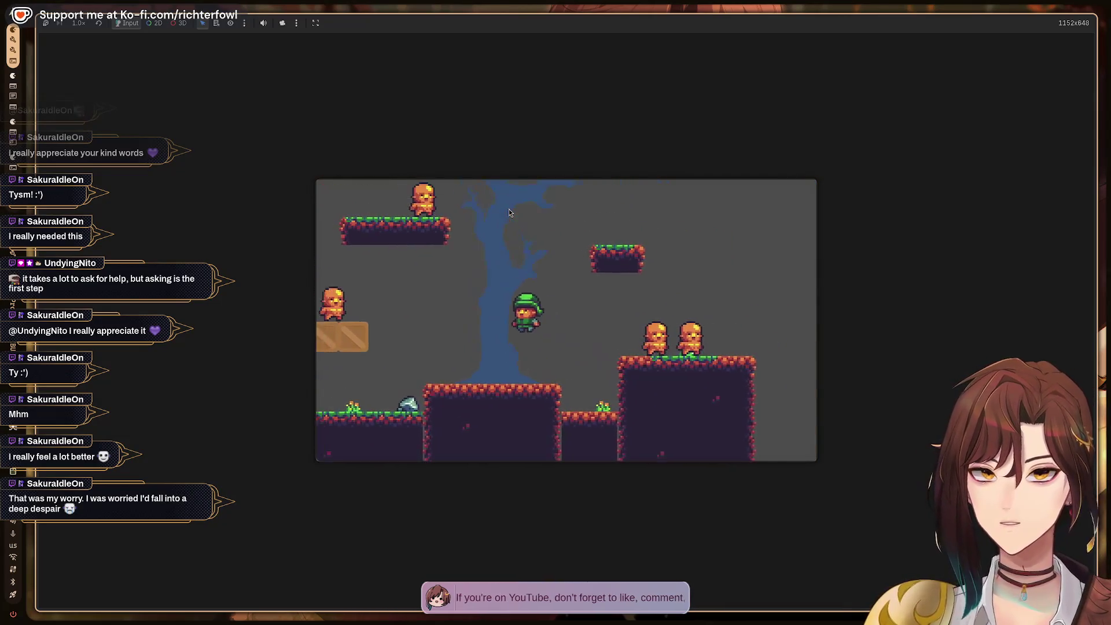
pyautogui.press('Left')
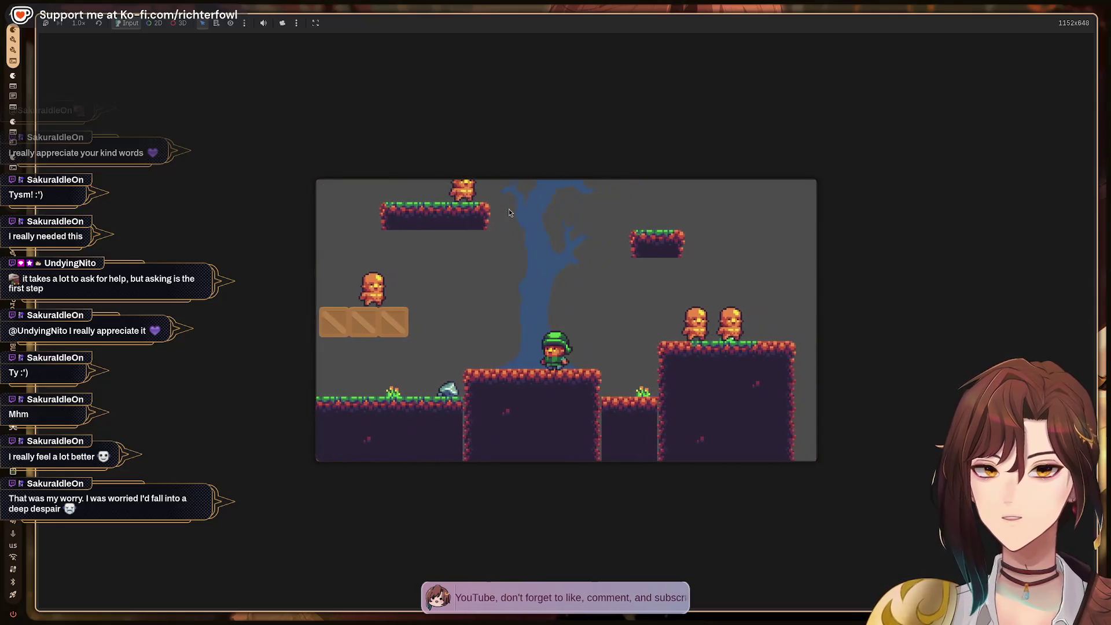
pyautogui.press('Left')
pyautogui.press('space')
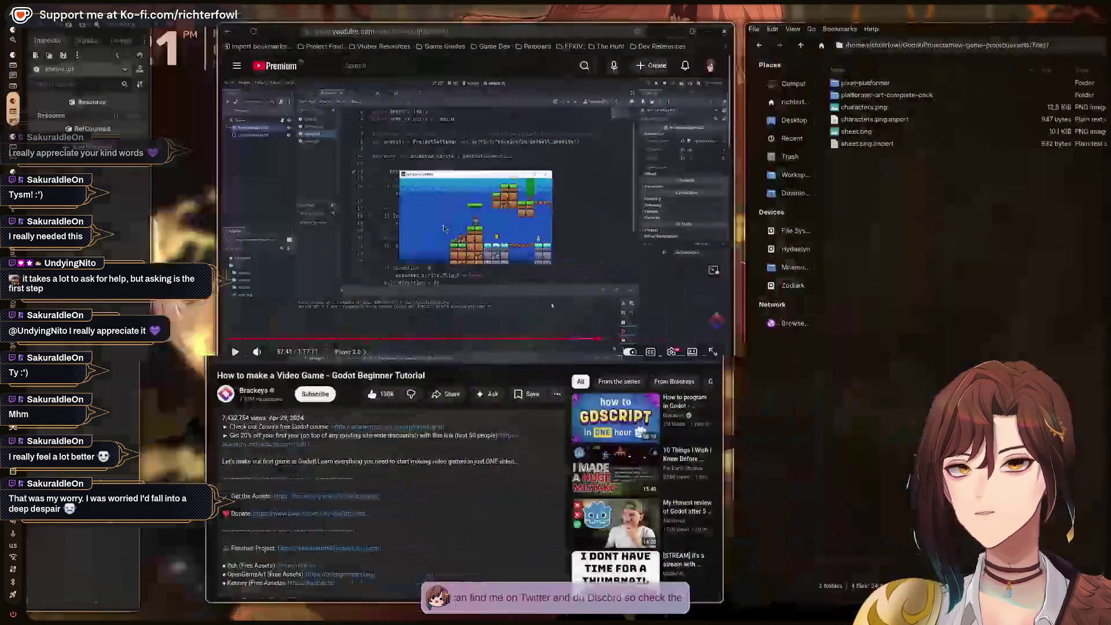
# Review the tutorial's sprite-flip code at 57:41, then return to Godot's player.gd.
pyautogui.hotkey('ctrl', 'alt', 'Right')
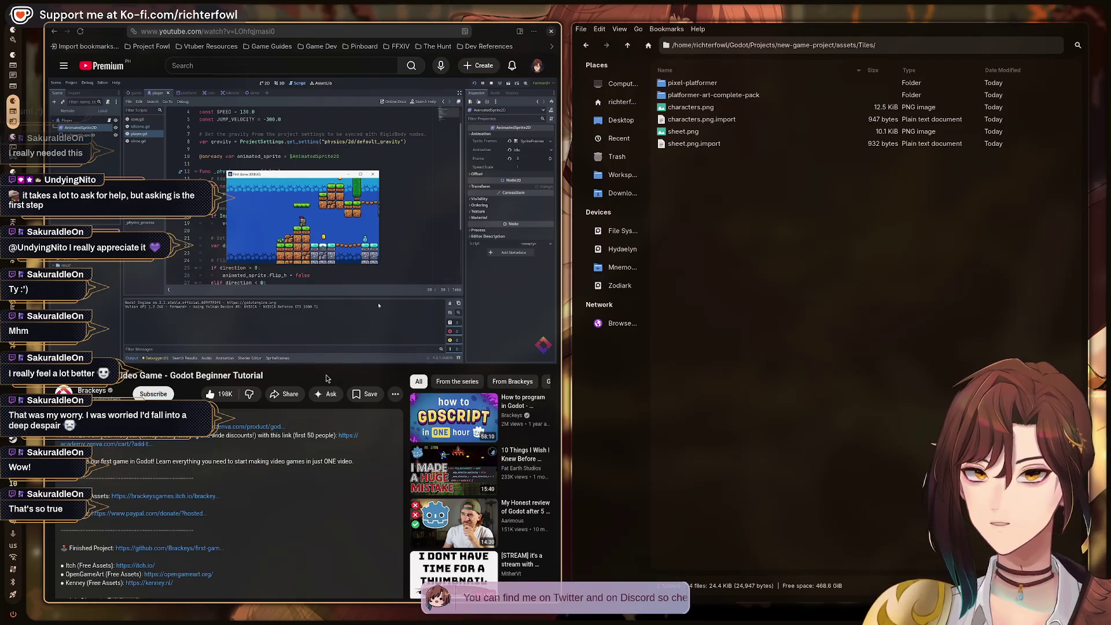
pyautogui.moveTo(449, 258)
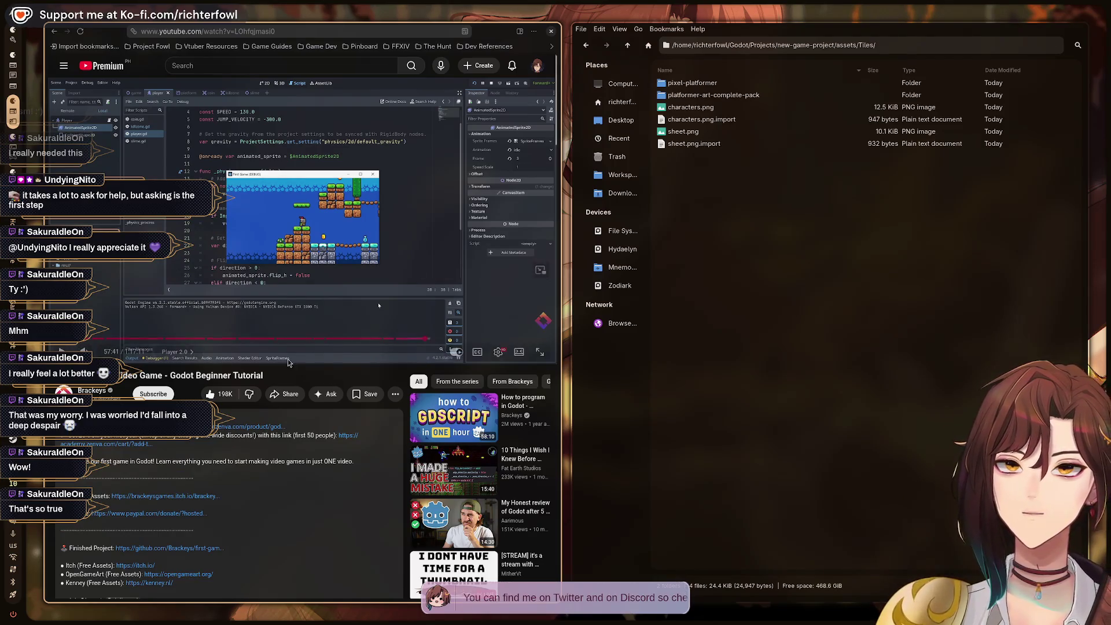
pyautogui.hotkey('alt', 'Tab')
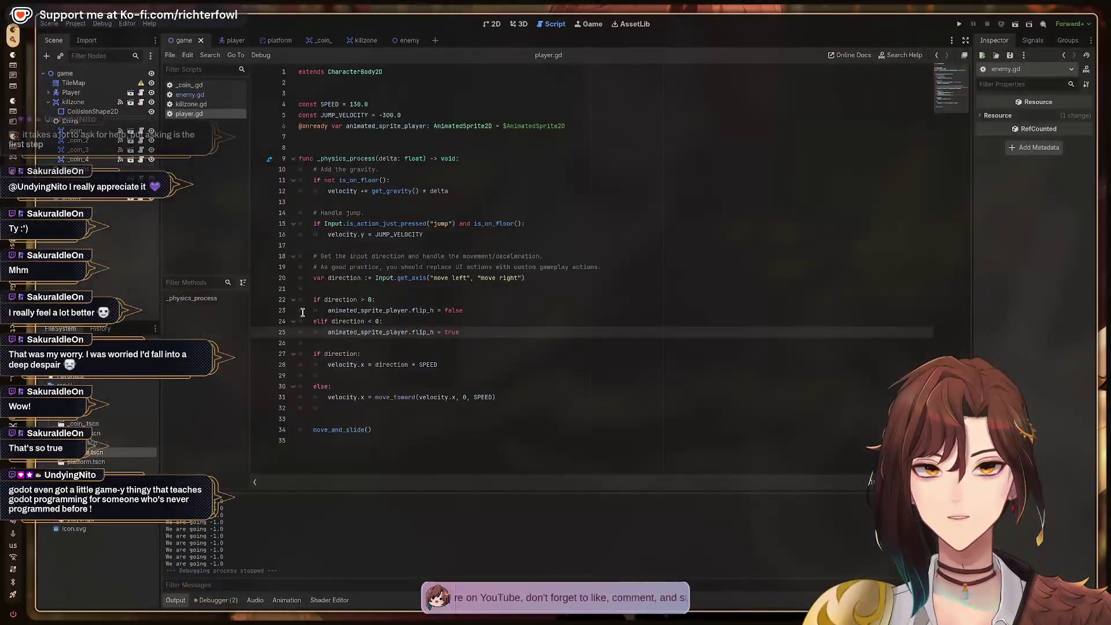
# Open the Player scene, then move to the desktop with the YouTube tutorial and assets folder.
pyautogui.click(232, 42)
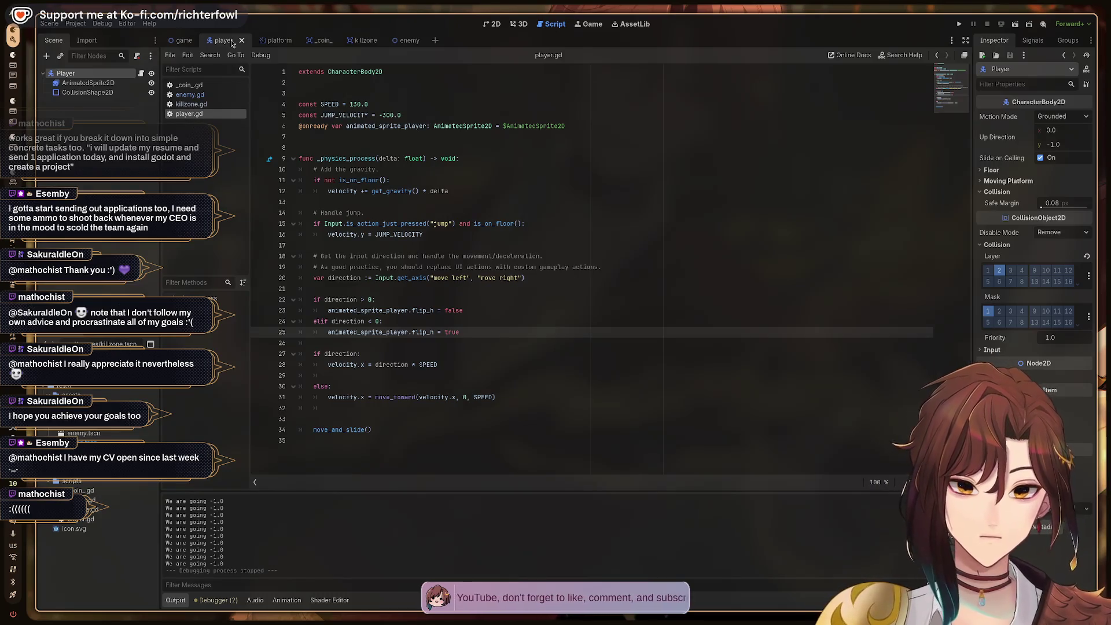
pyautogui.press('ctrl+super+Right')
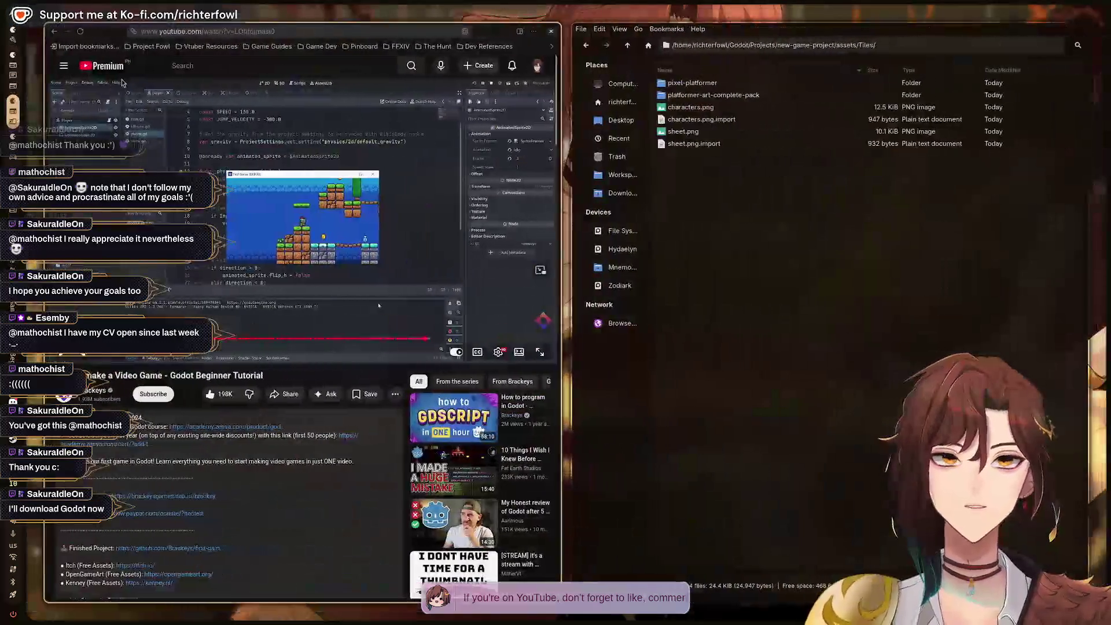
# Select the Godot Beginner Tutorial's web address to share in chat and bring the running platformer forward.
pyautogui.click(327, 30)
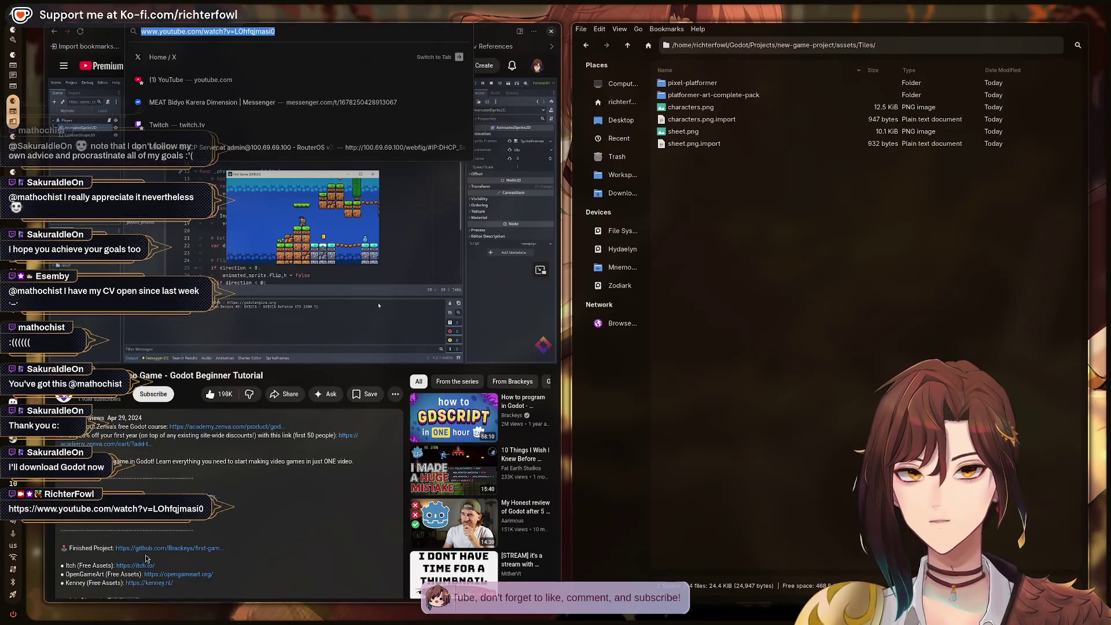
pyautogui.click(311, 472)
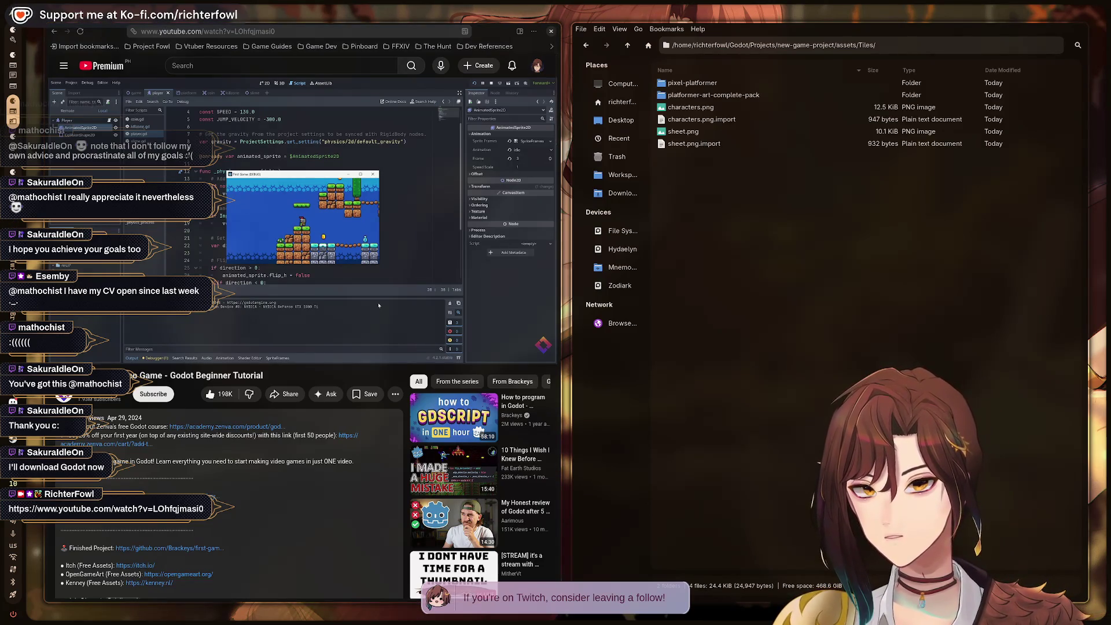
pyautogui.moveTo(424, 224)
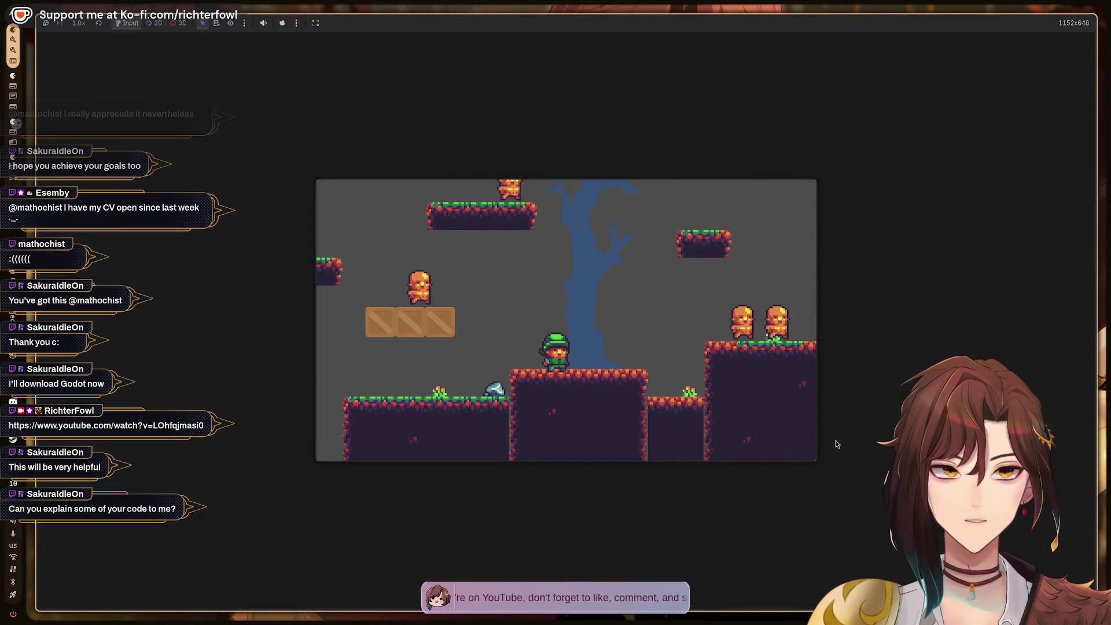
pyautogui.click(811, 456)
# Walk the player left and right to test sprite flipping, jump once, then stop the game with F8.
pyautogui.press('Right')
pyautogui.press('Left')
pyautogui.press('Right')
pyautogui.press('Left')
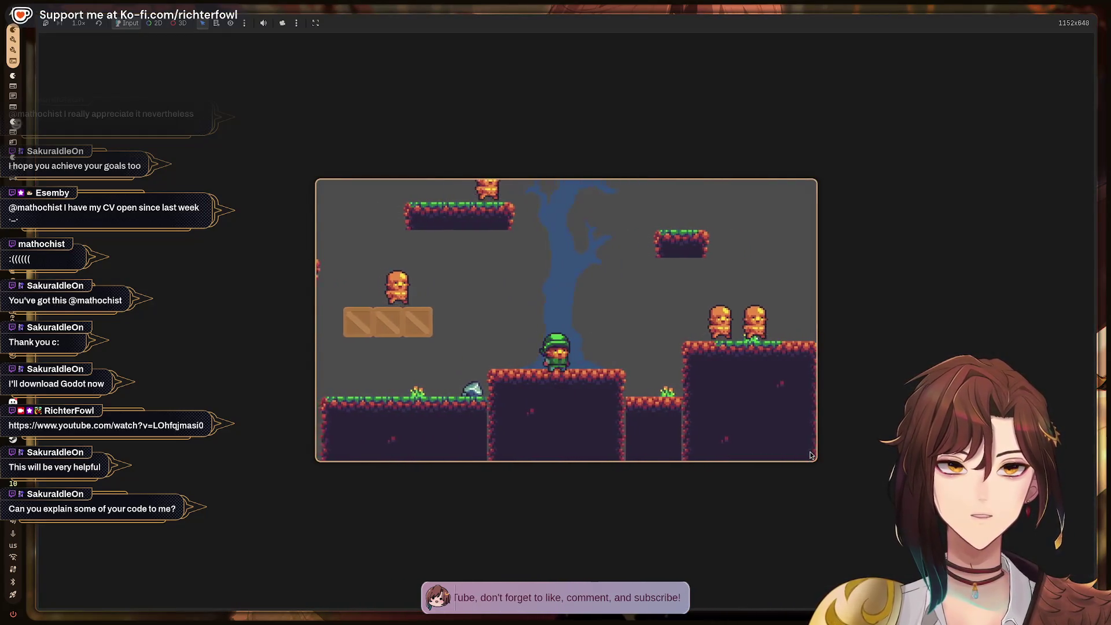
pyautogui.press('Right')
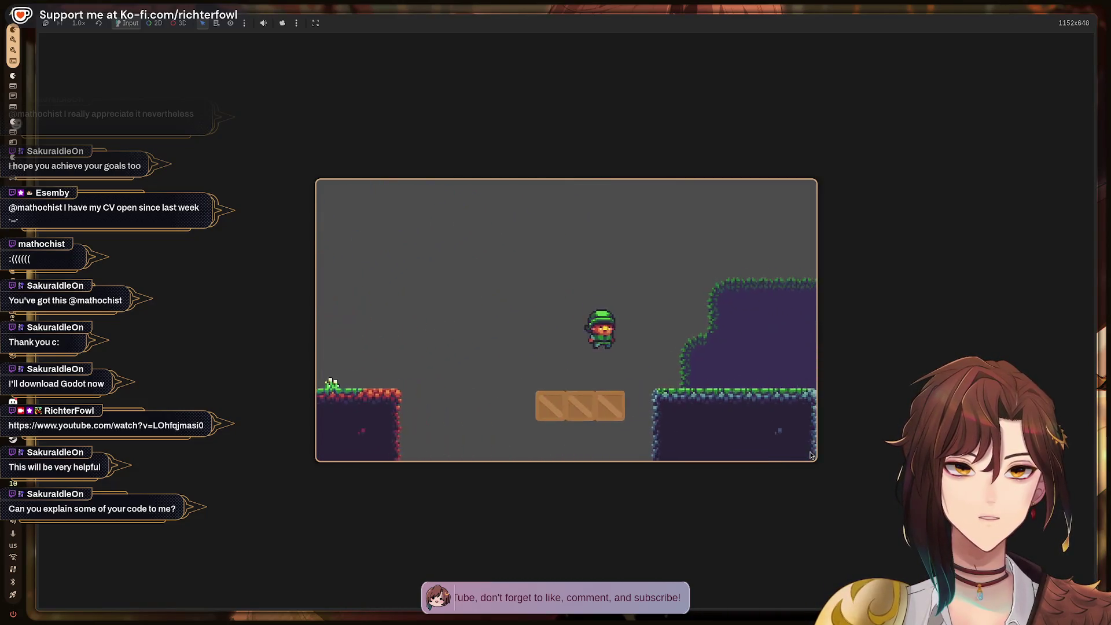
pyautogui.press('Right')
pyautogui.press('Right')
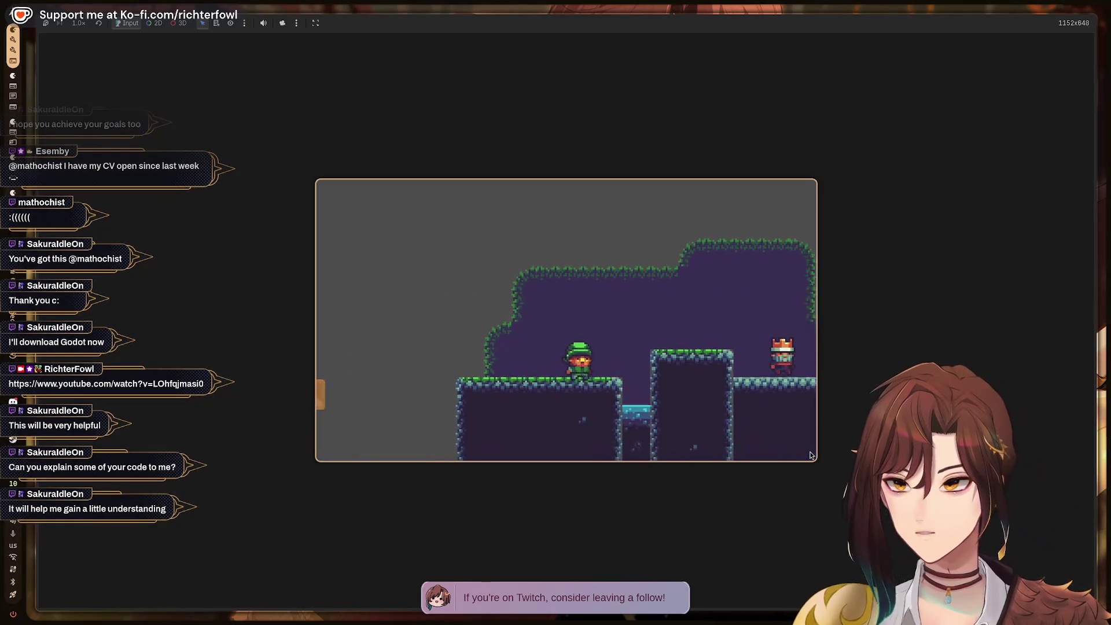
pyautogui.press('Left')
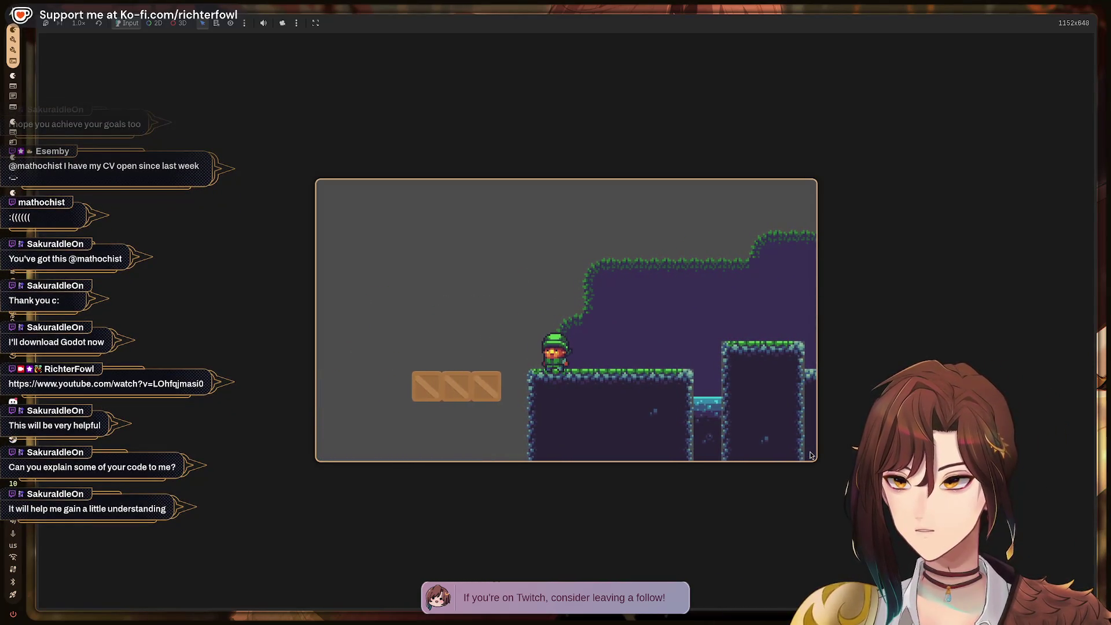
pyautogui.press('Right')
pyautogui.press('space')
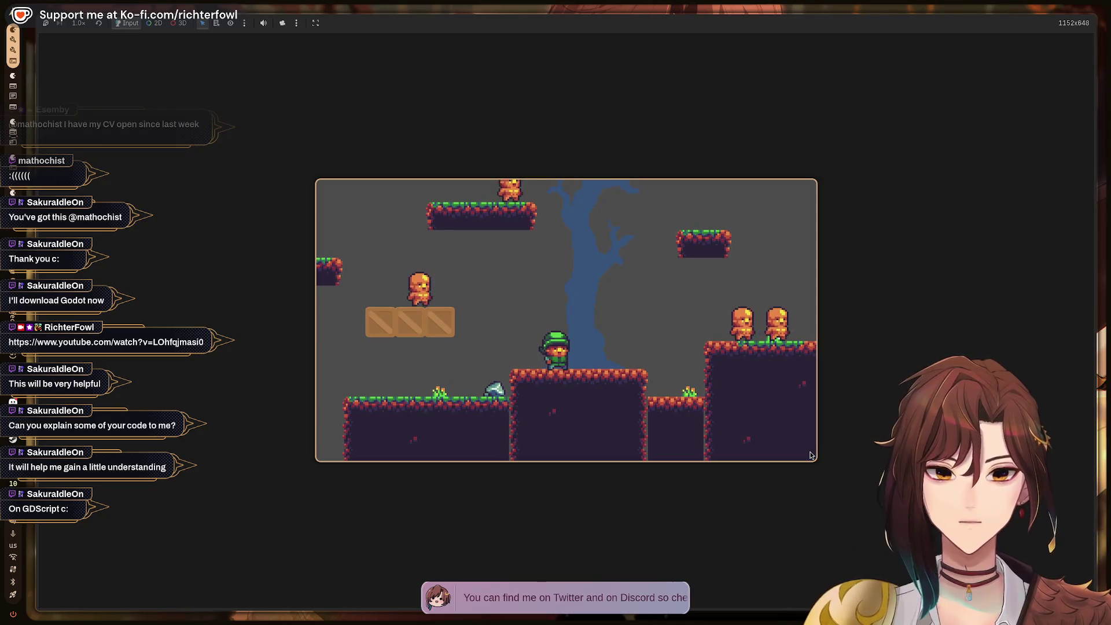
pyautogui.press('F8')
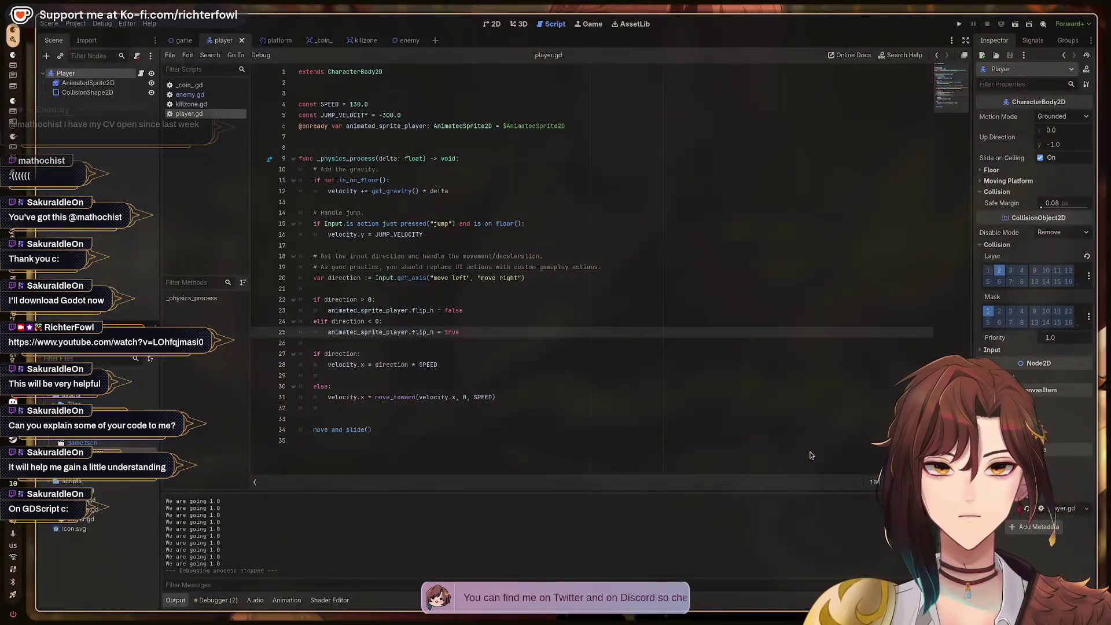
# Switch to the game scene and review the _coin_.gd, enemy.gd and killzone.gd scripts.
pyautogui.click(88, 83)
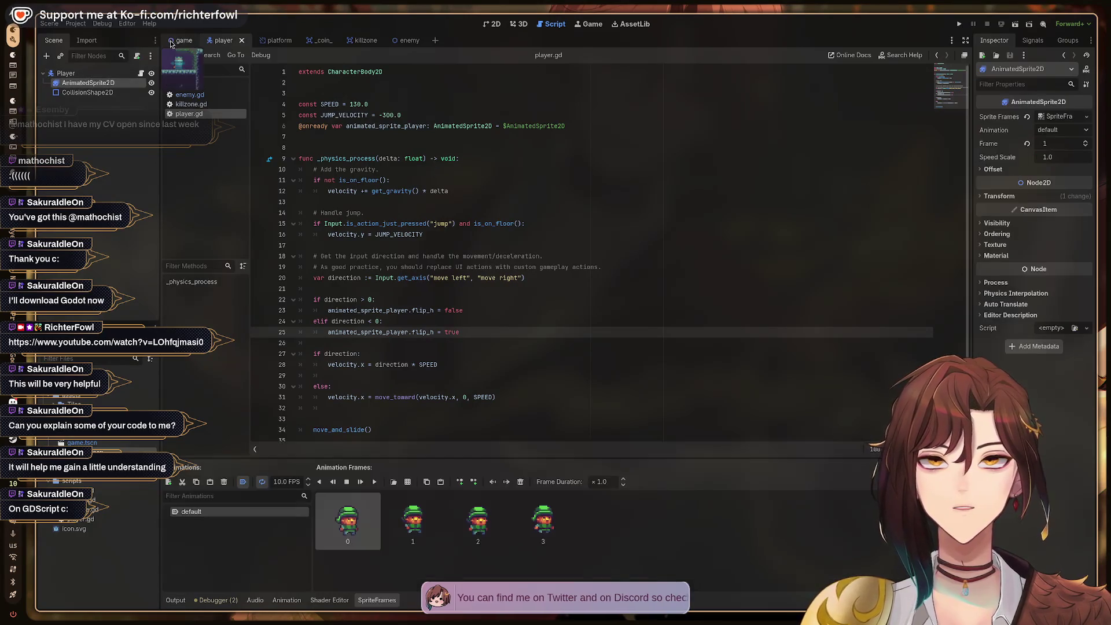
pyautogui.click(179, 41)
pyautogui.click(189, 85)
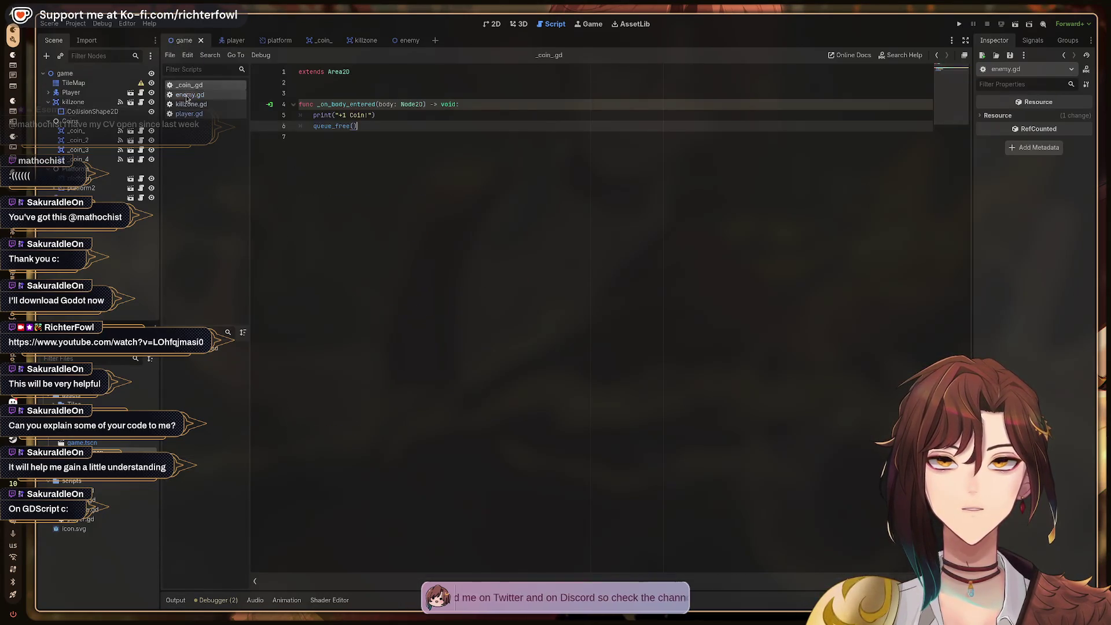
pyautogui.click(187, 104)
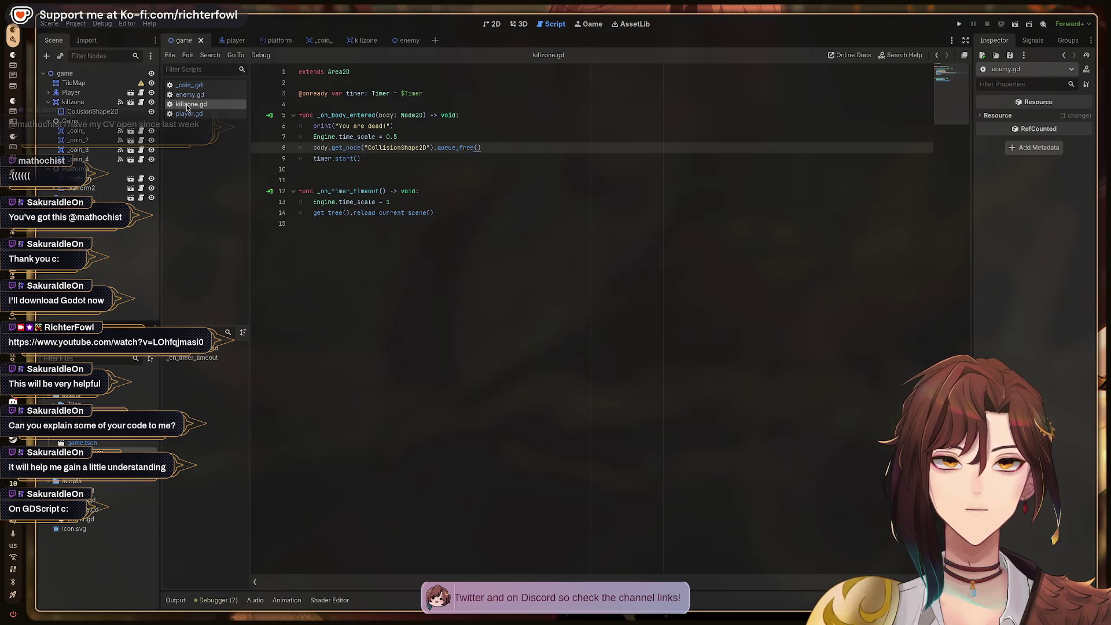
pyautogui.click(189, 95)
pyautogui.click(190, 104)
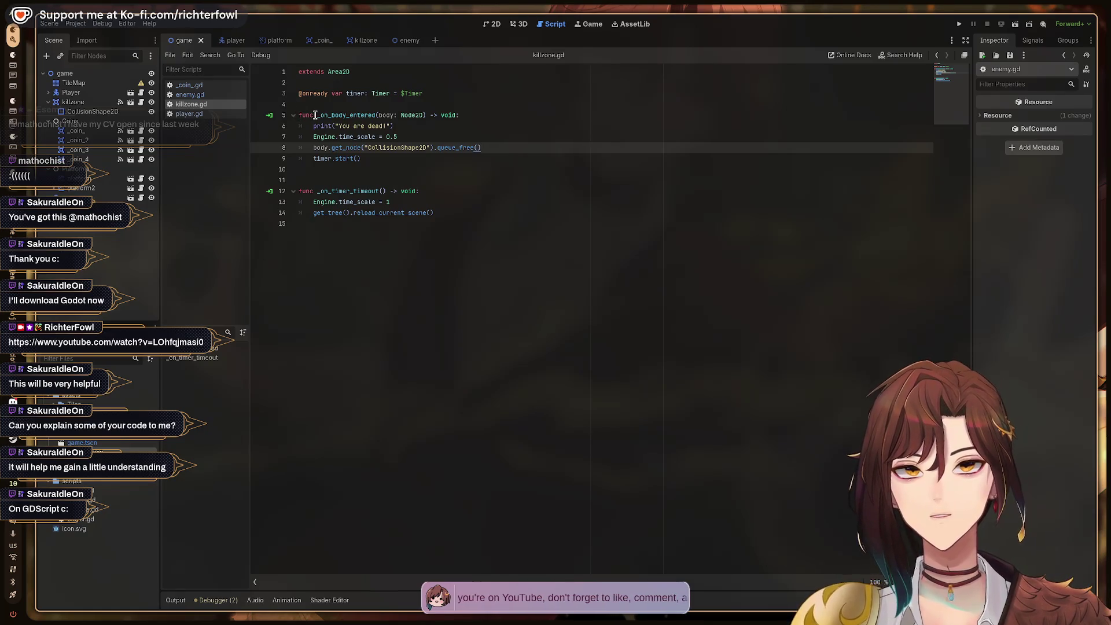
# Put the caret on _on_body_entered, select the killzone node and view the level in 2D.
pyautogui.click(316, 116)
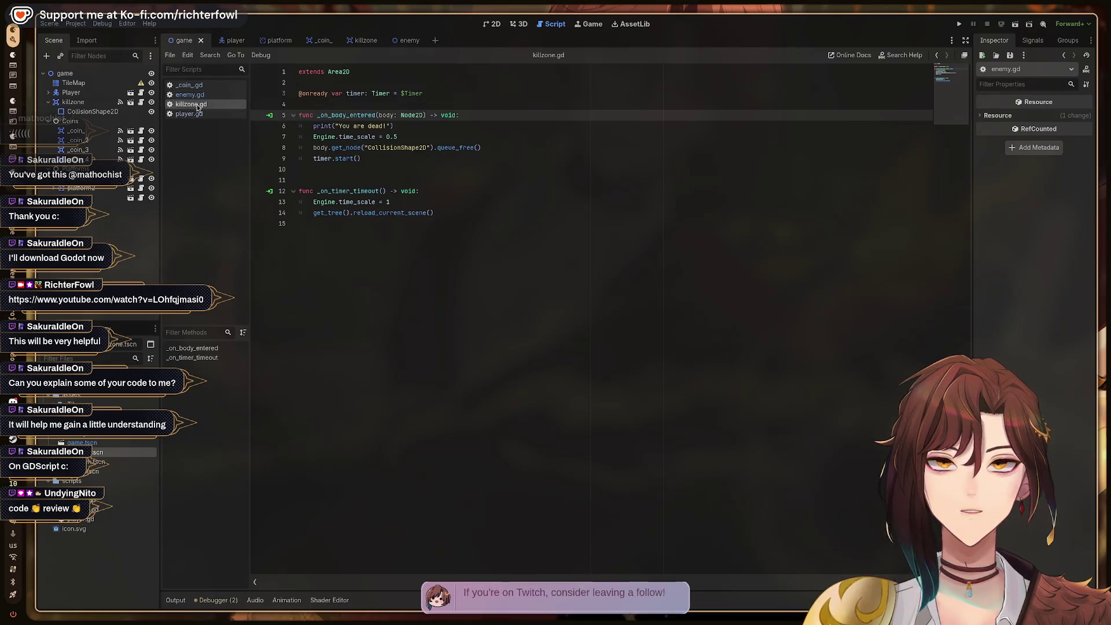
pyautogui.click(81, 102)
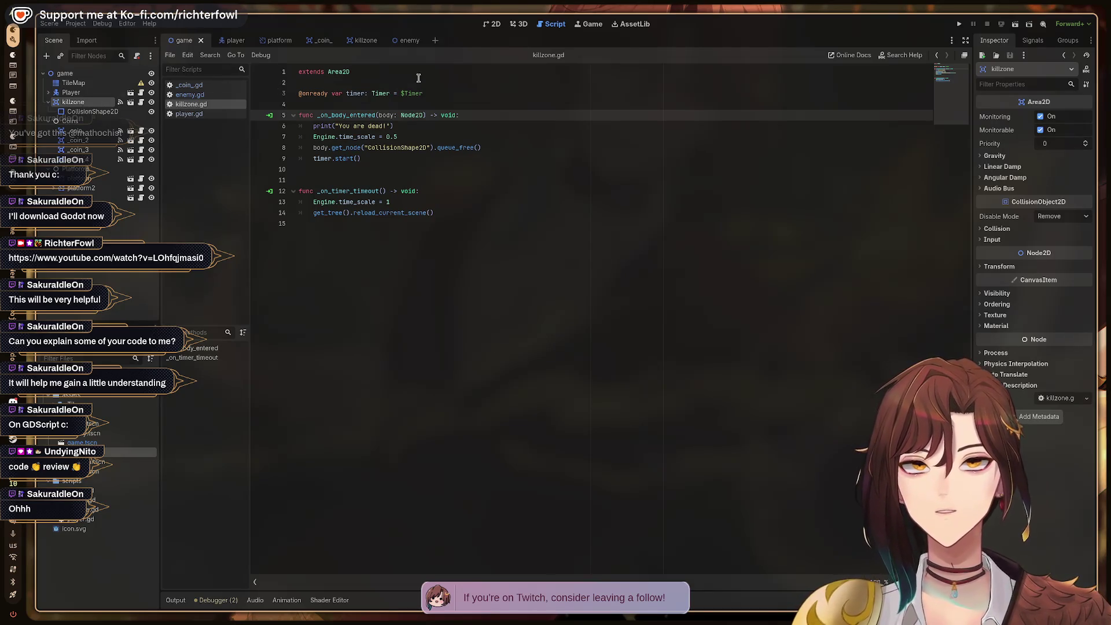
pyautogui.click(492, 24)
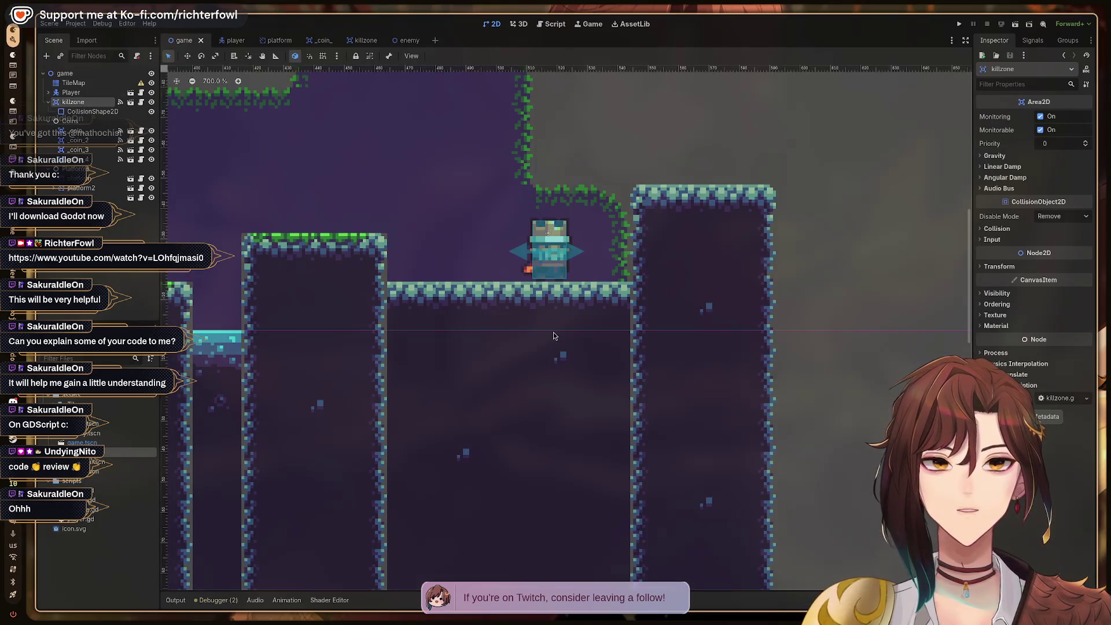
# Zoom the 2D view and select the killzone collision strip below the level.
pyautogui.scroll(-8, 554, 336)
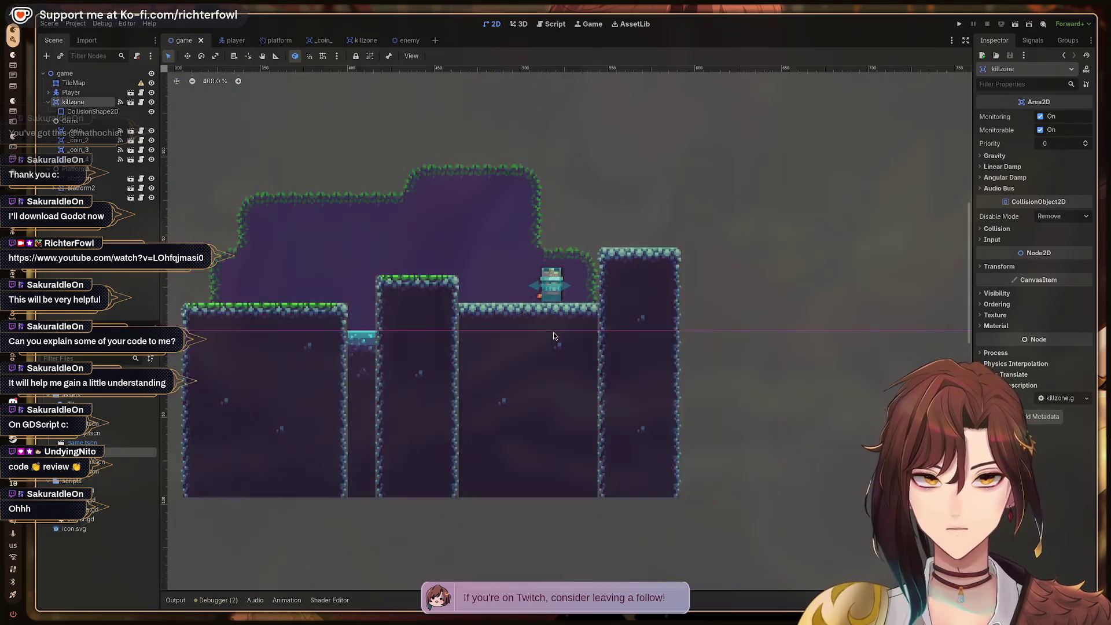
pyautogui.scroll(6, 391, 391)
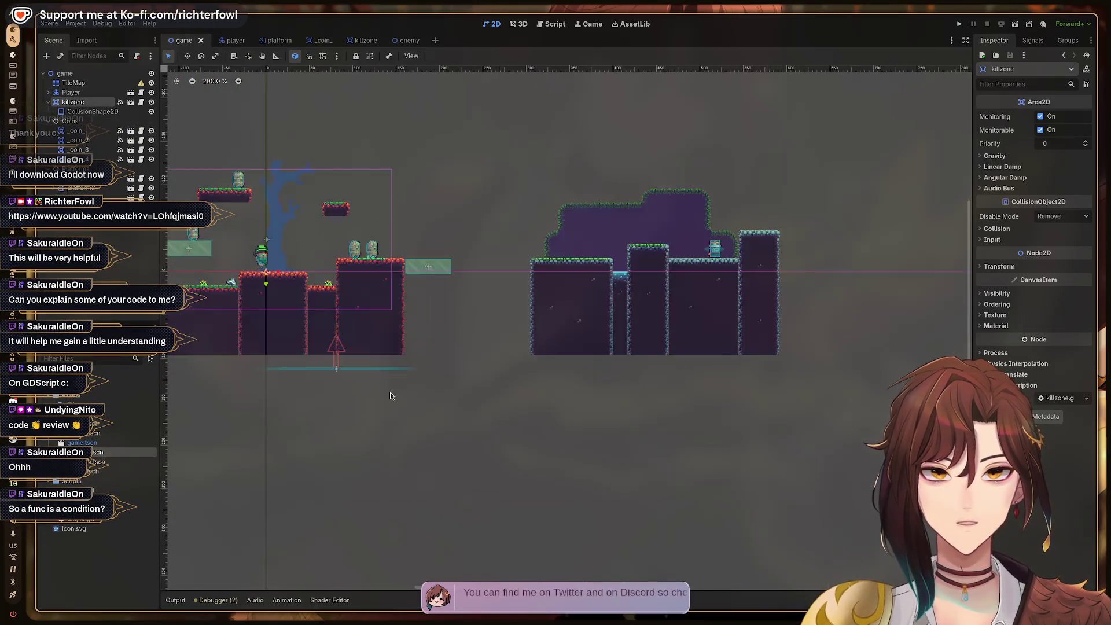
pyautogui.click(295, 336)
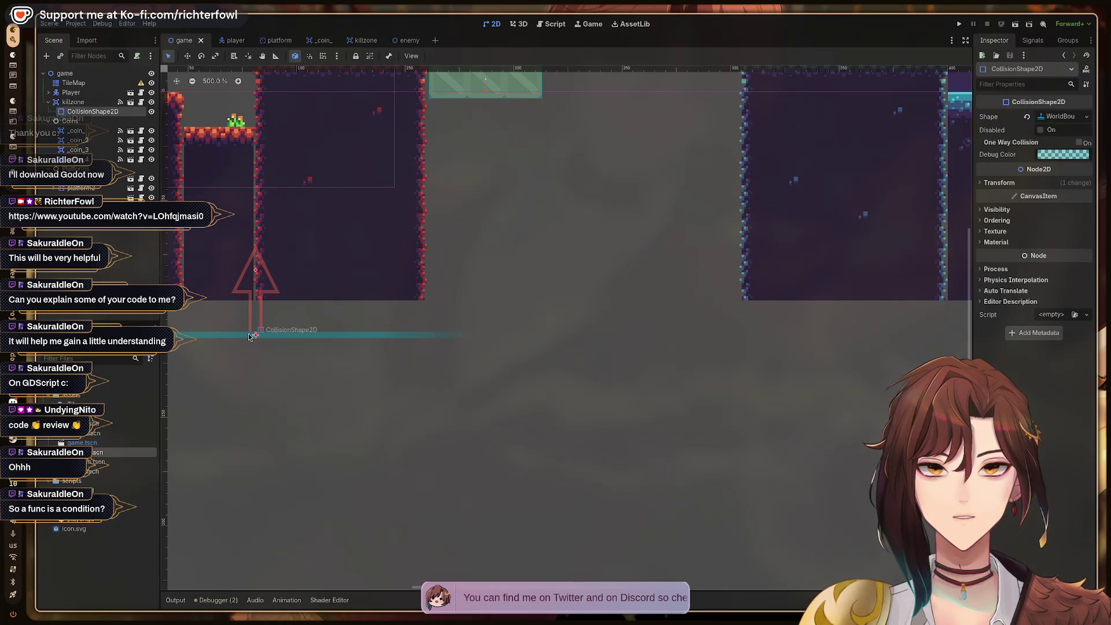
pyautogui.scroll(-1, 389, 348)
pyautogui.scroll(-5, 389, 348)
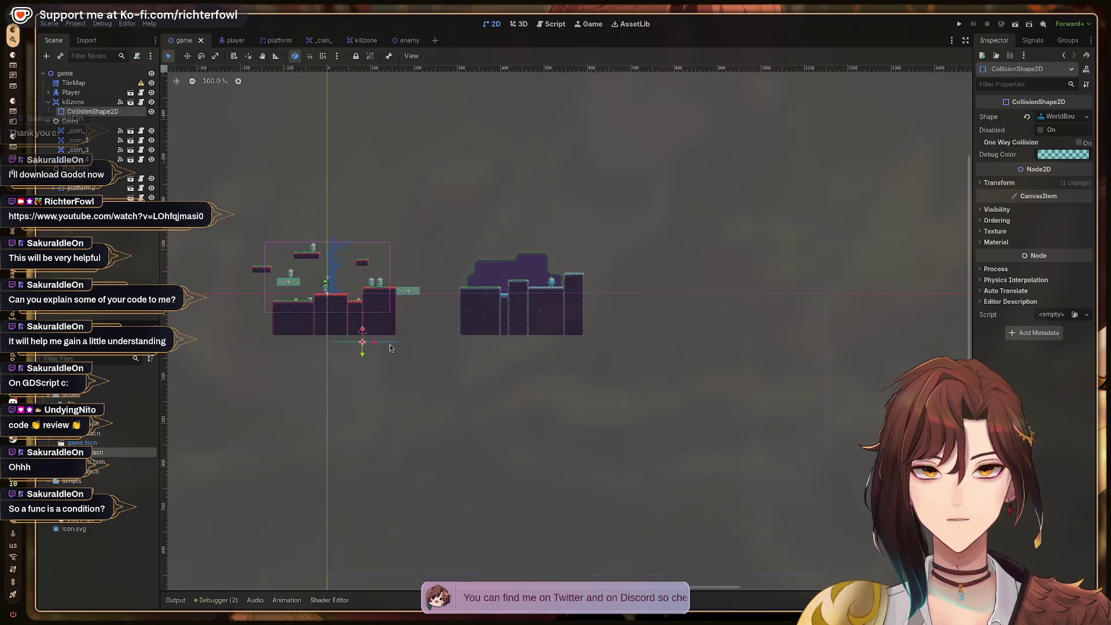
pyautogui.scroll(5, 390, 347)
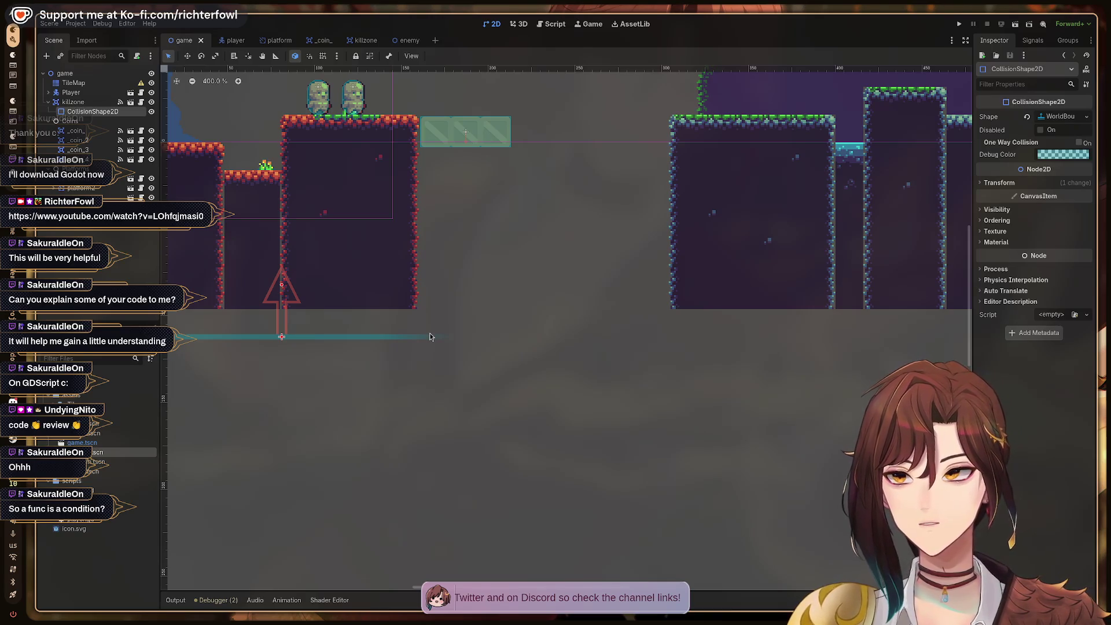
# Glance at the browser workspace and back, then reopen killzone.gd in the script editor.
pyautogui.press('super+0')
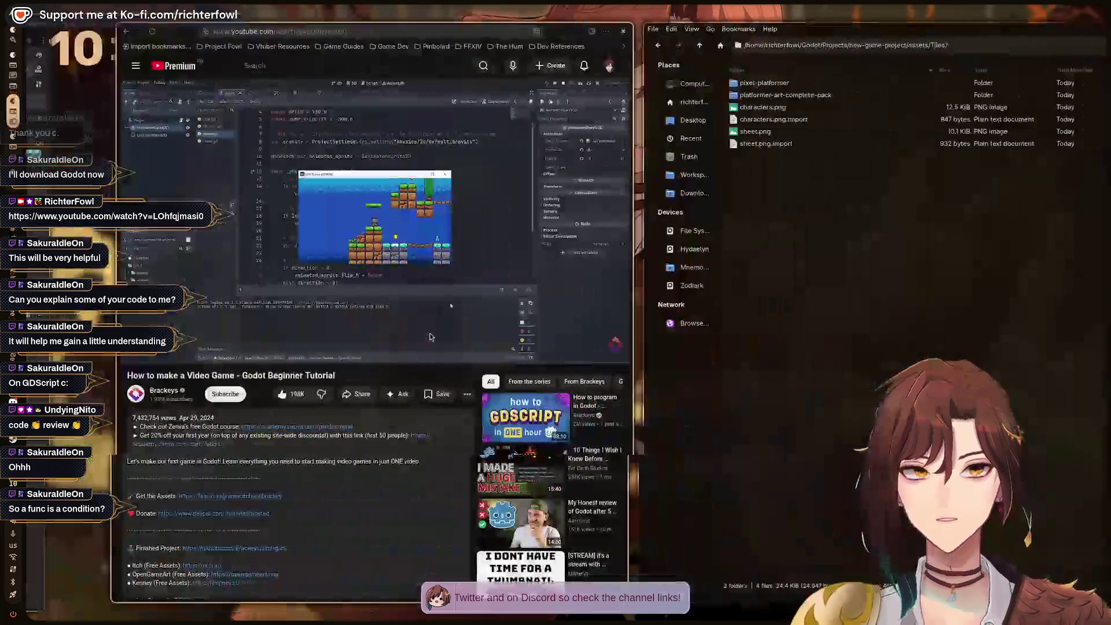
pyautogui.press('super+1')
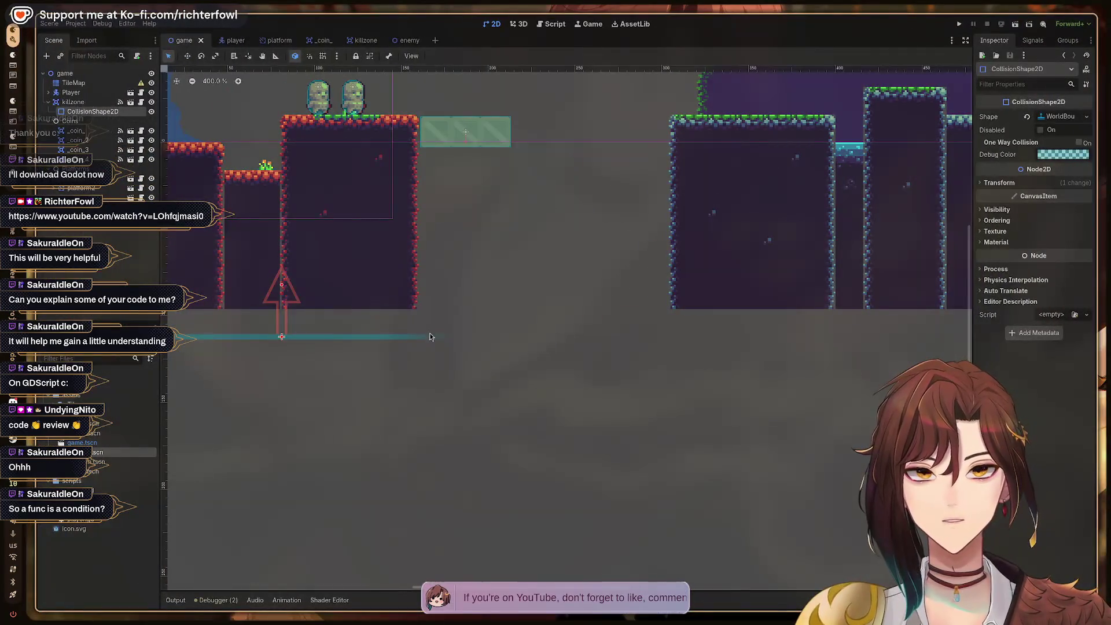
pyautogui.press('super+0')
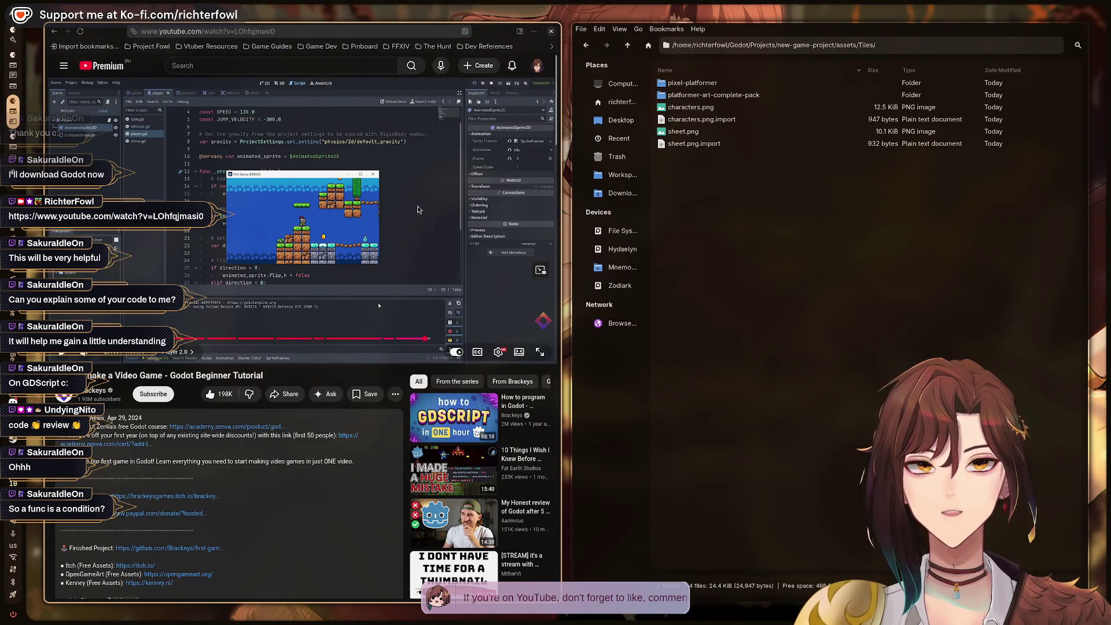
pyautogui.press('super+1')
pyautogui.click(554, 24)
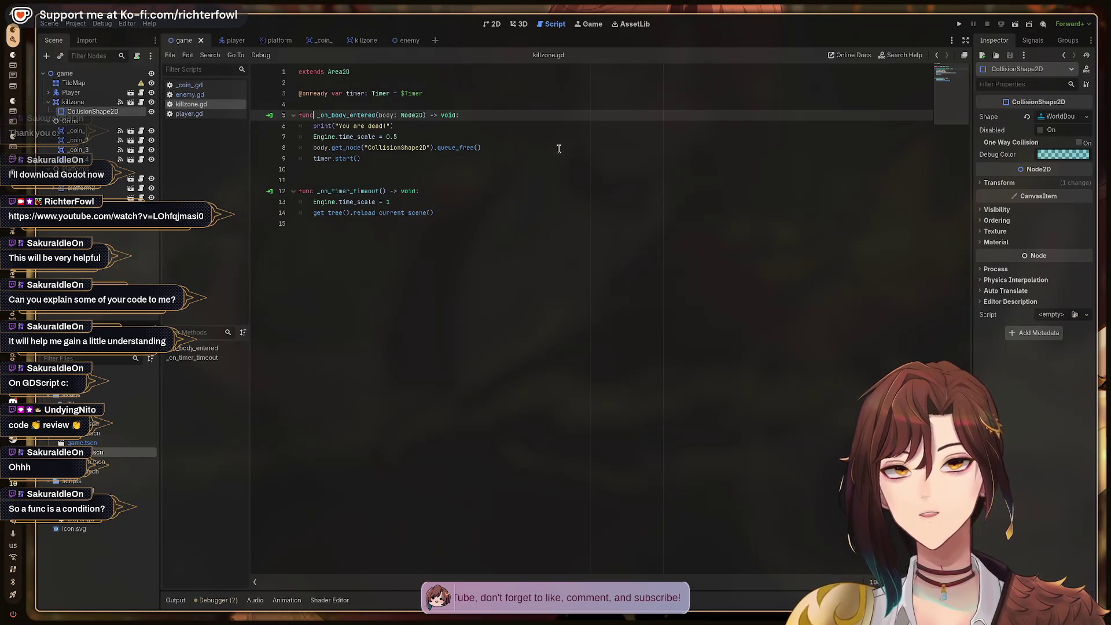
# Select _on_body_entered and show the killzone node's Signals, confirming body_entered connects to it.
pyautogui.hotkey('shift', 'Right')
pyautogui.hotkey('shift', 'Right')
pyautogui.hotkey('shift', 'Right')
pyautogui.hotkey('shift', 'Right')
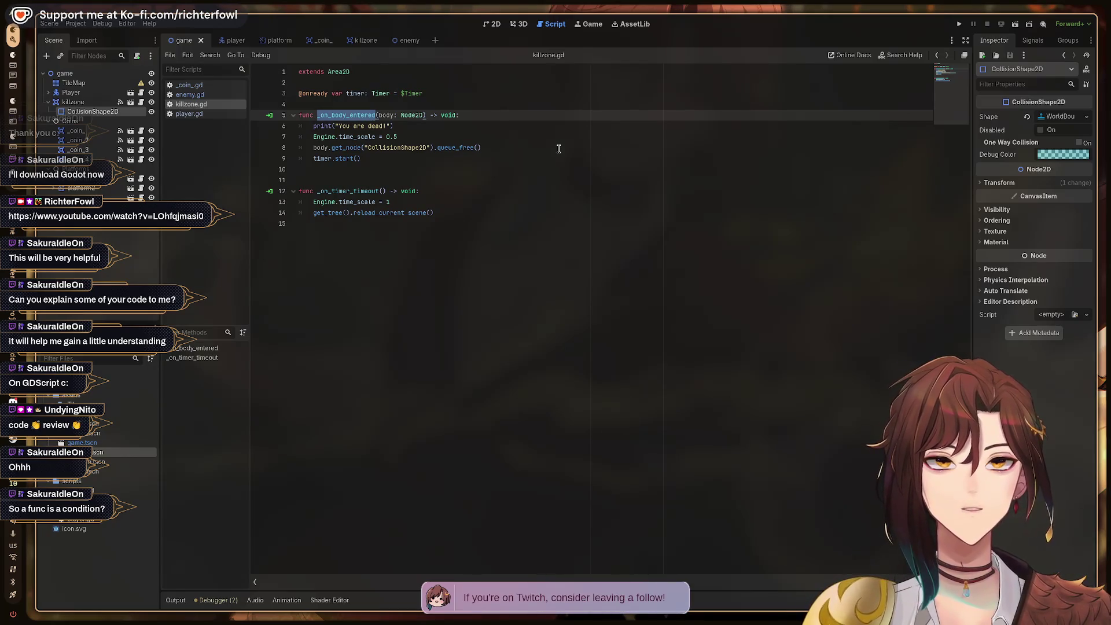
pyautogui.click(1027, 42)
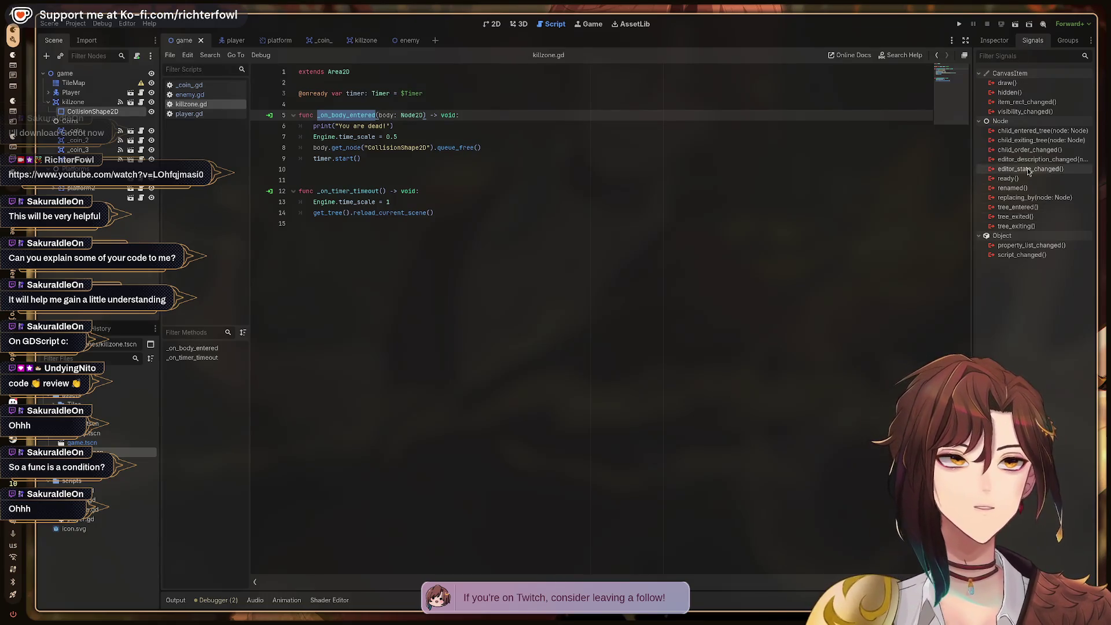
pyautogui.moveTo(1028, 171)
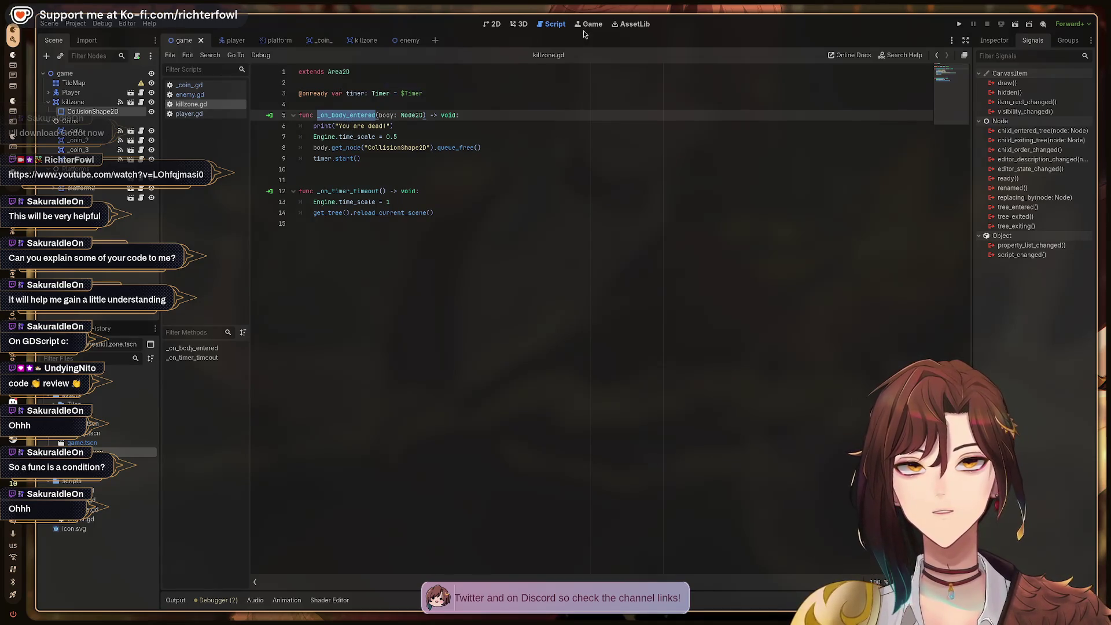
pyautogui.click(495, 24)
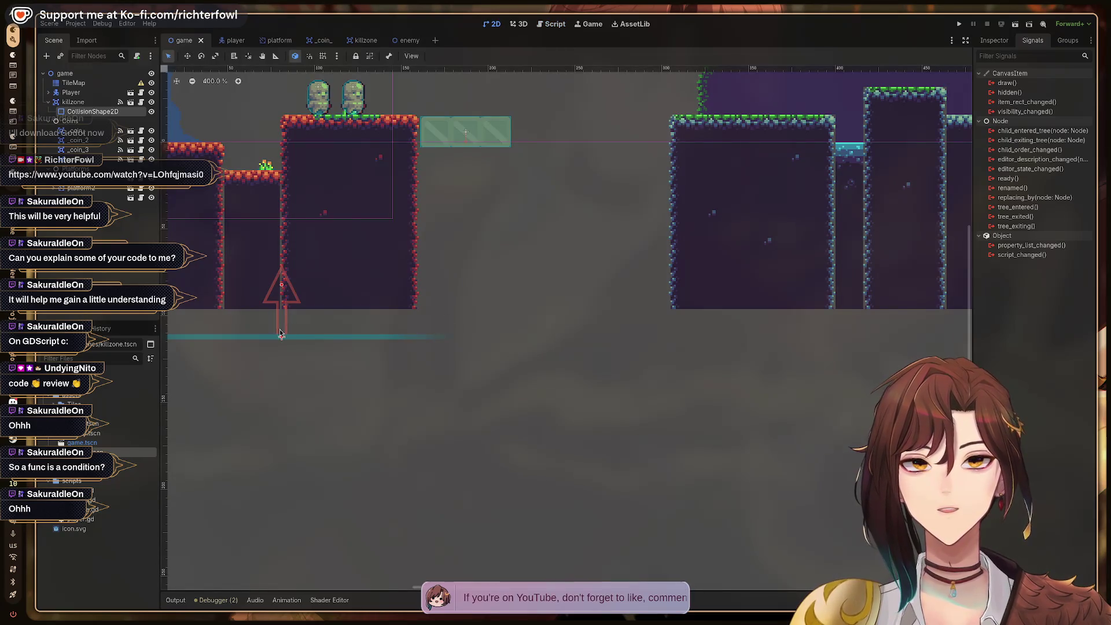
pyautogui.click(73, 102)
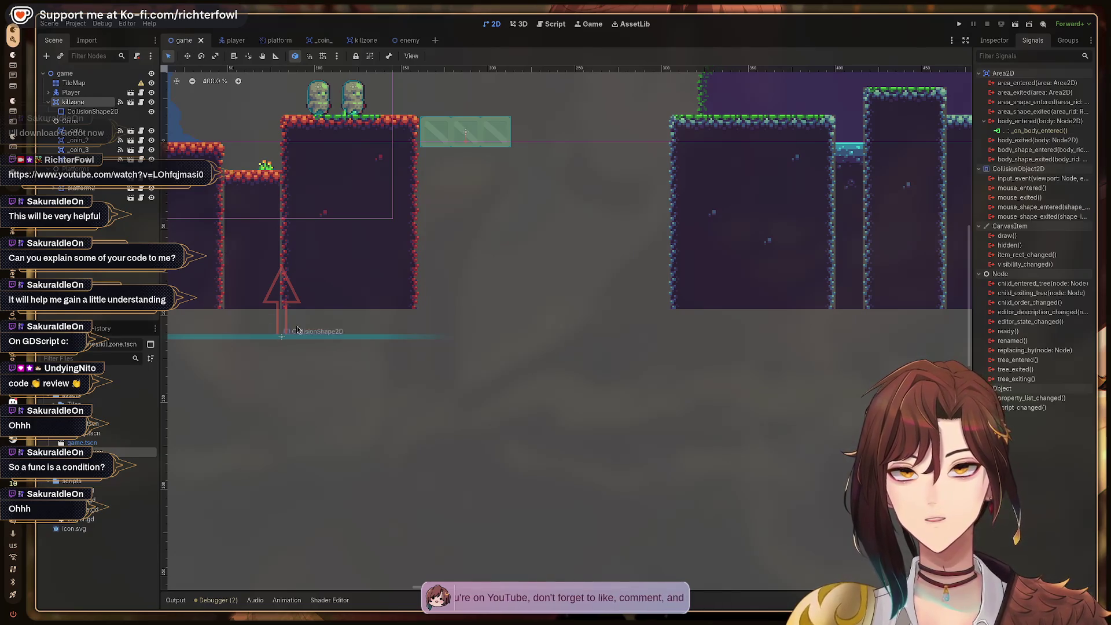
pyautogui.click(553, 23)
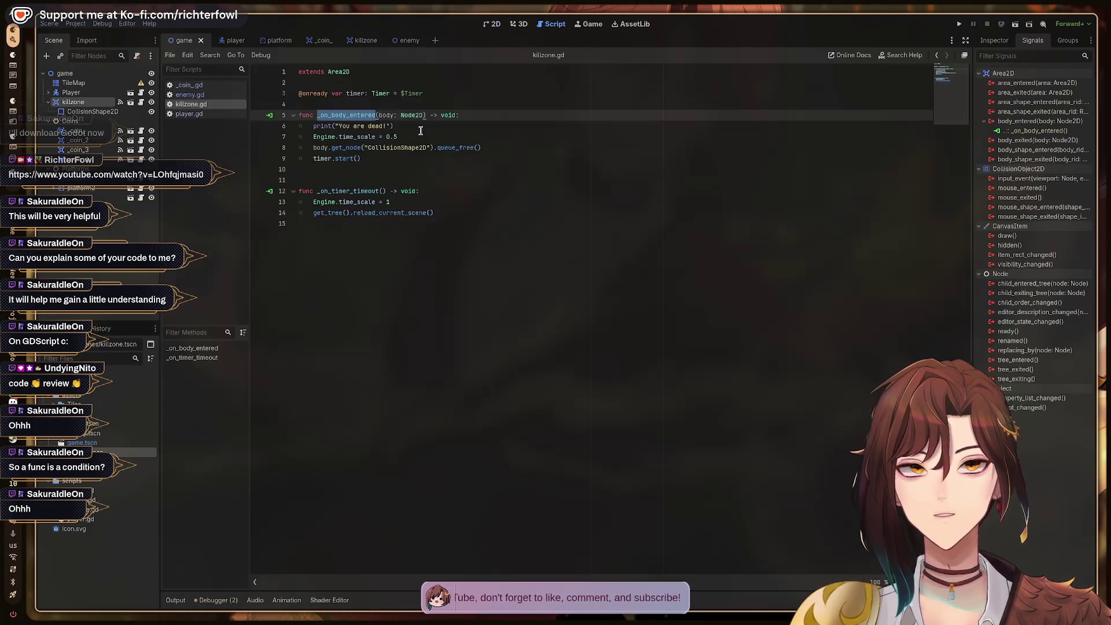
pyautogui.click(411, 124)
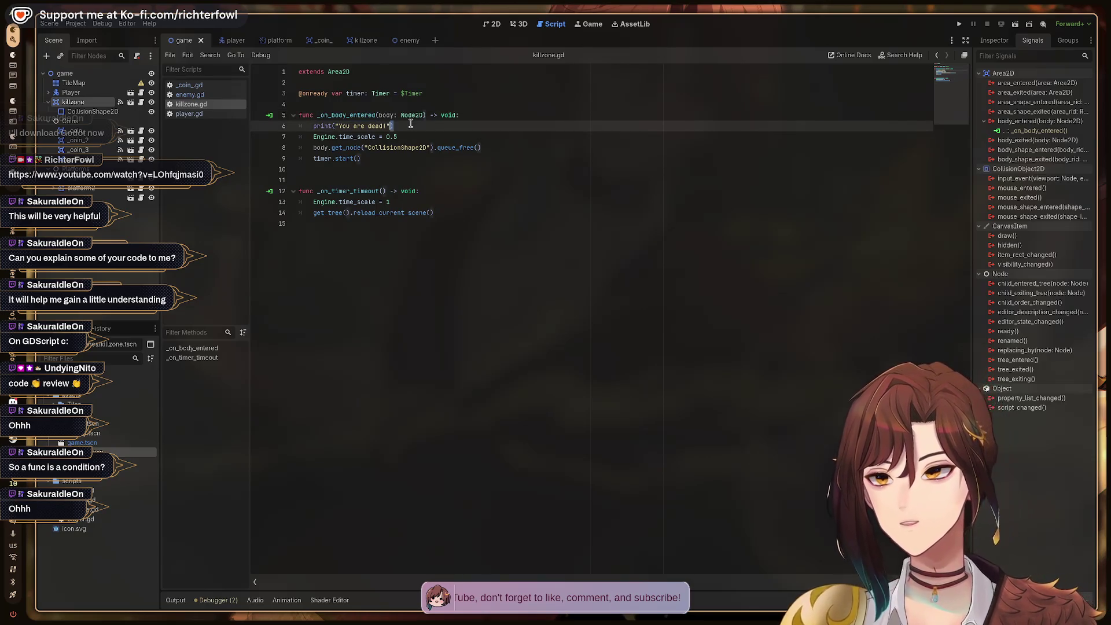
pyautogui.hotkey('shift', 'Left')
pyautogui.hotkey('shift', 'Left')
pyautogui.hotkey('shift', 'Left')
pyautogui.hotkey('shift', 'Left')
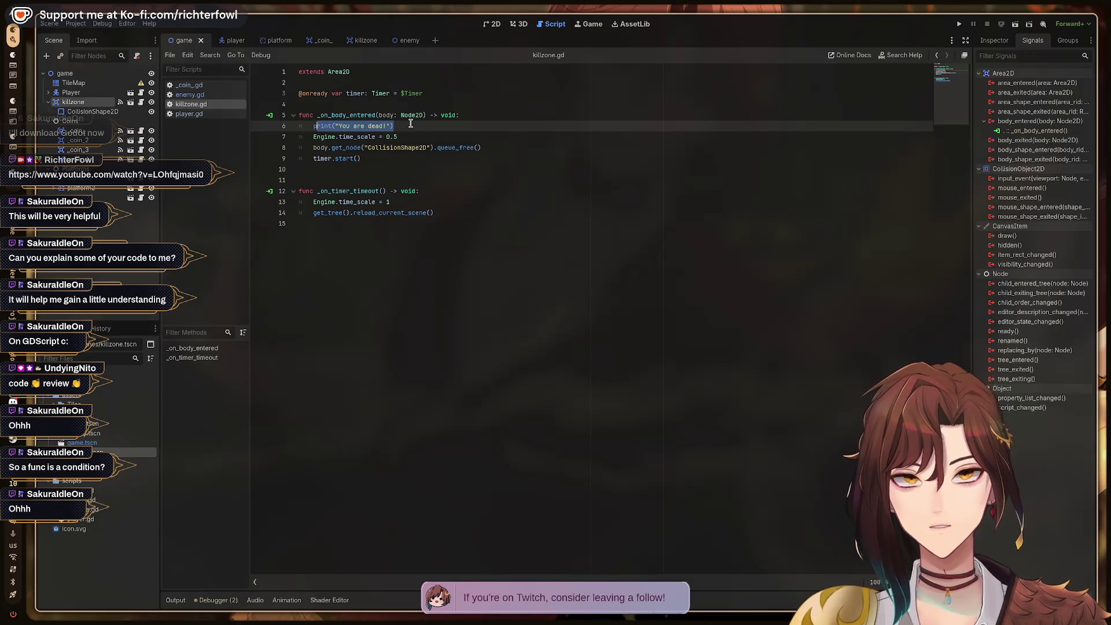
pyautogui.press('Left')
pyautogui.hotkey('shift', 'End')
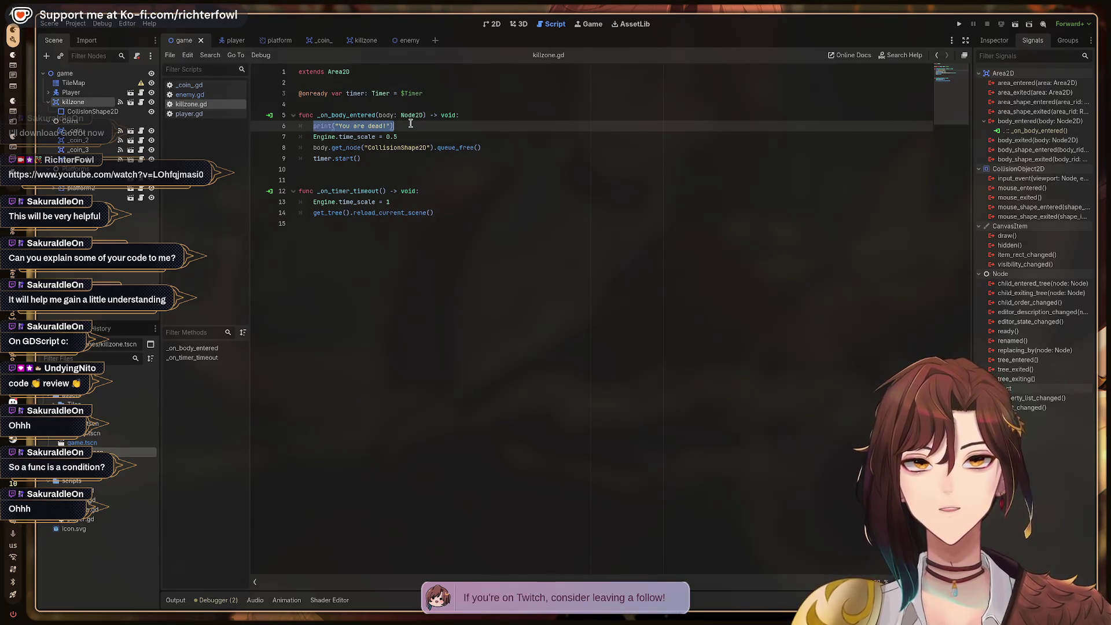
pyautogui.press('Down')
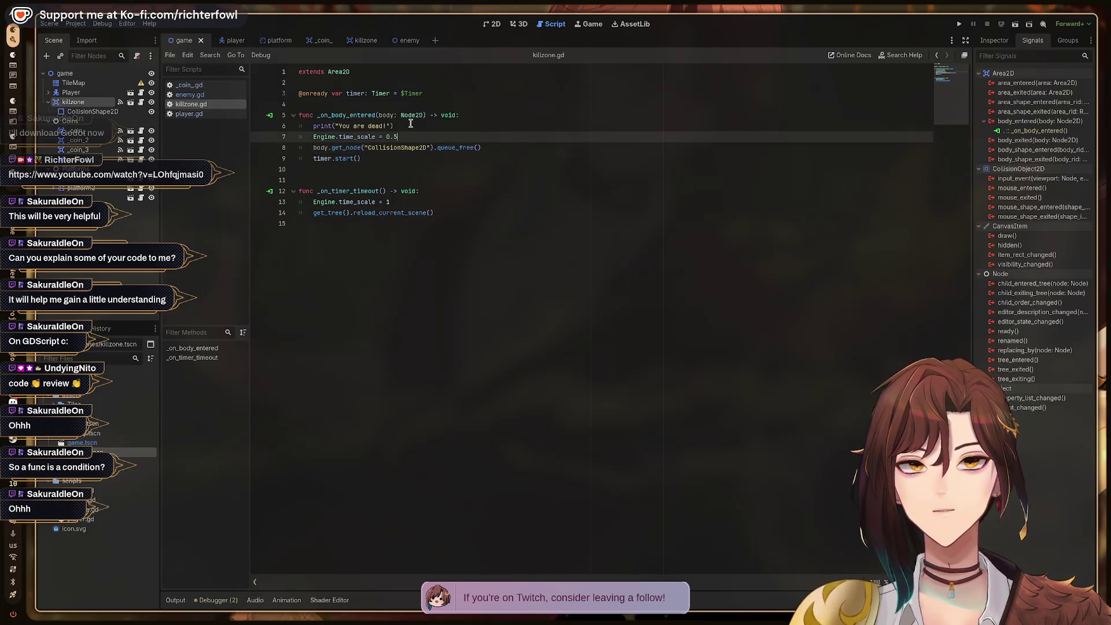
pyautogui.hotkey('shift', 'Home')
pyautogui.press('Down')
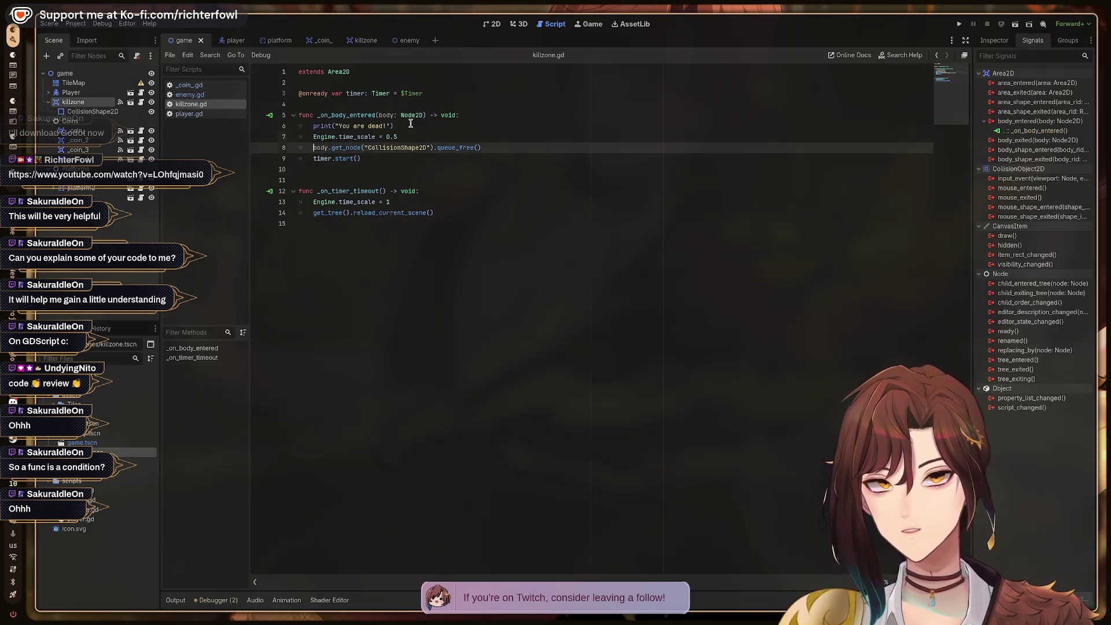
pyautogui.hotkey('shift', 'End')
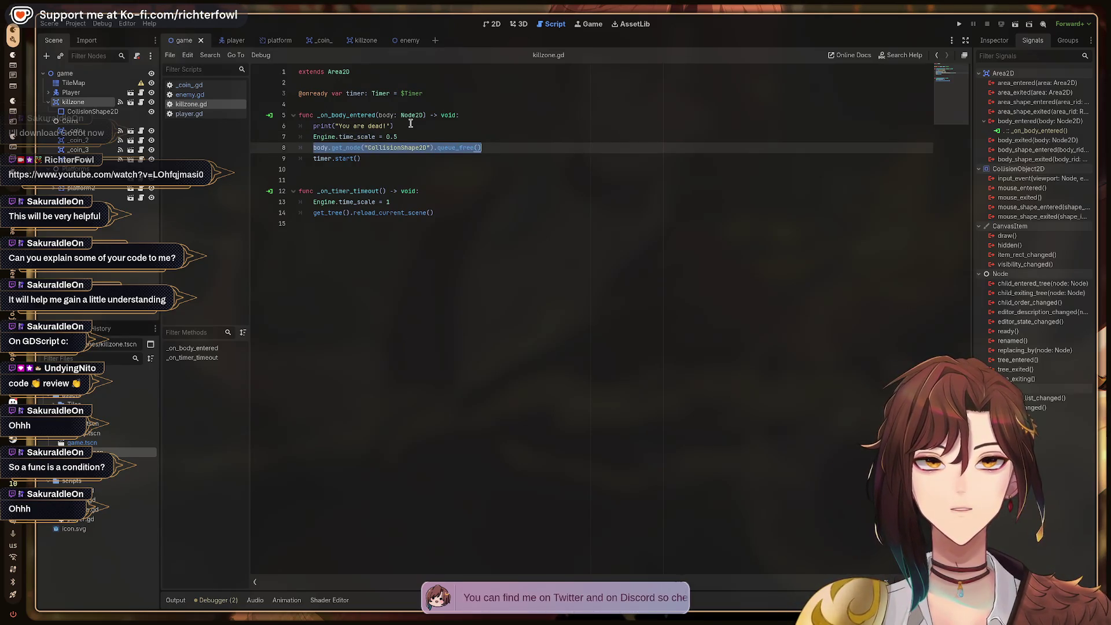
pyautogui.press('Home')
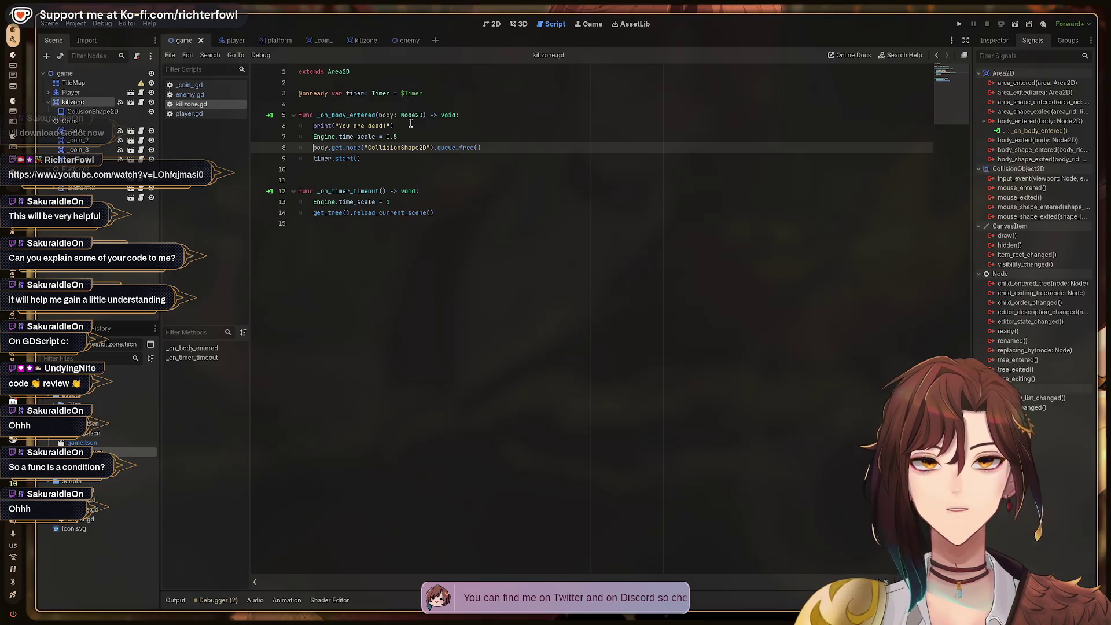
pyautogui.press('Right')
pyautogui.press('Right')
pyautogui.press('Right')
pyautogui.press('Left')
pyautogui.press('Left')
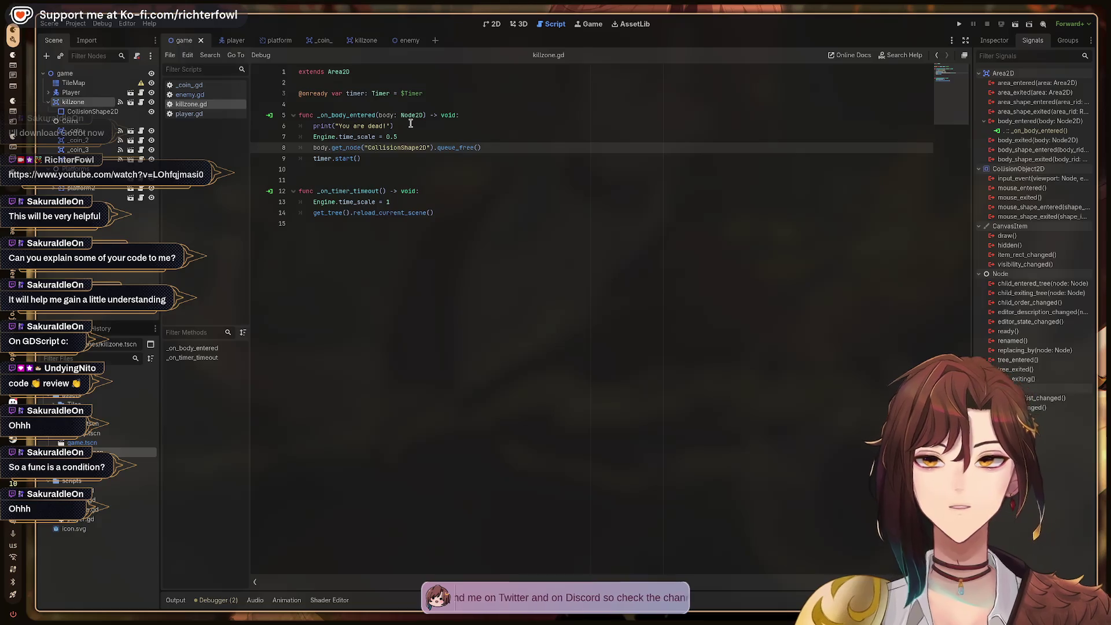
pyautogui.hotkey('ctrl', 'Left')
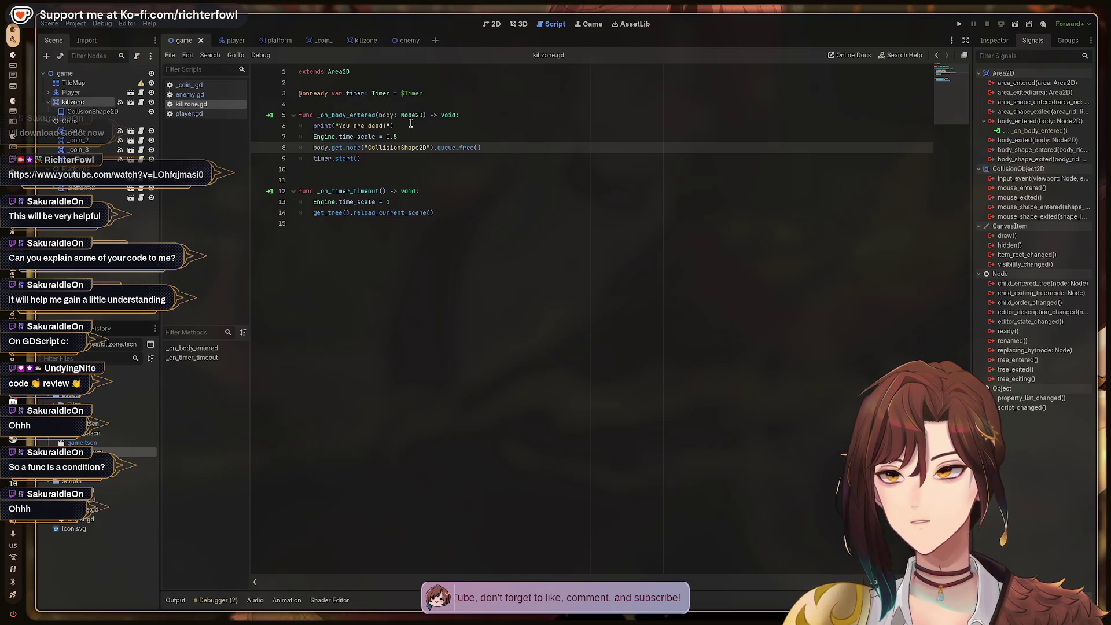
pyautogui.press('Down')
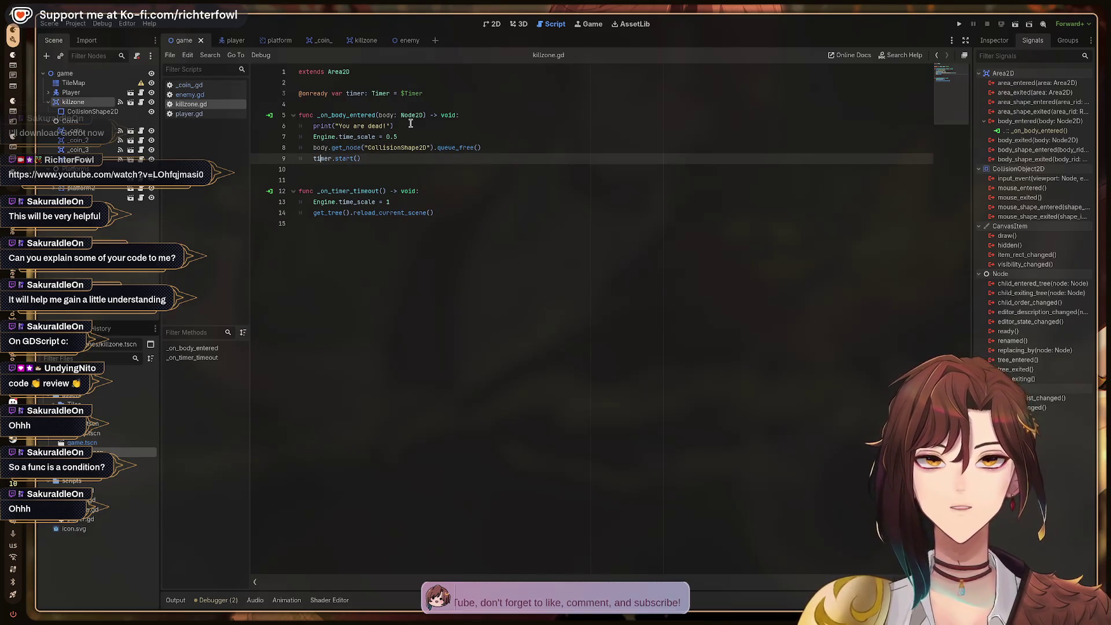
pyautogui.hotkey('shift', 'Home')
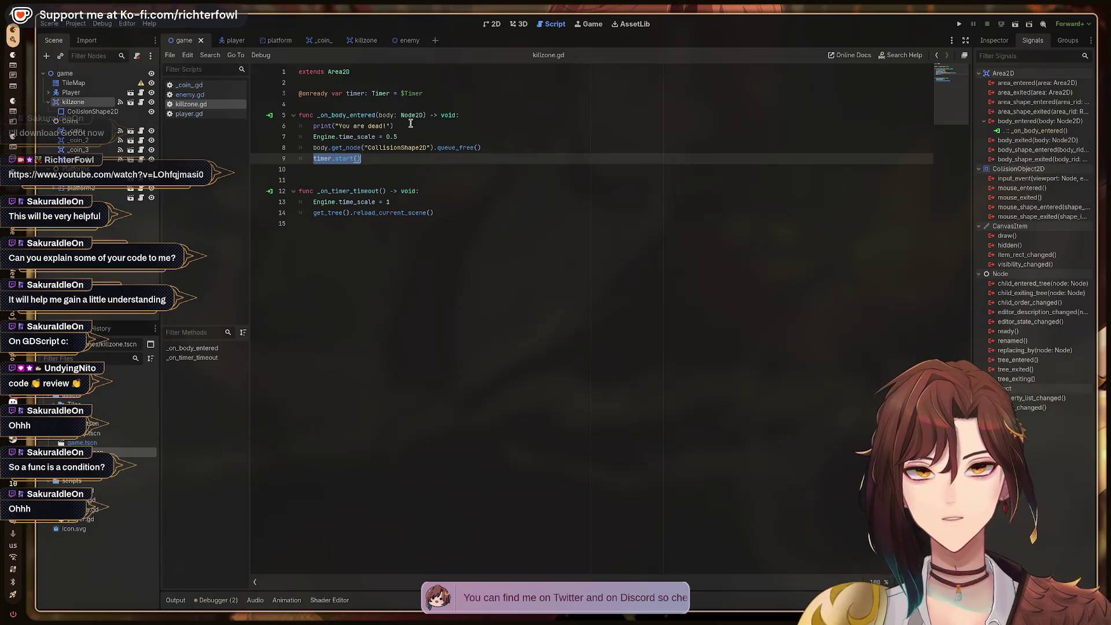
pyautogui.press('Down')
pyautogui.press('Down')
pyautogui.press('Down')
pyautogui.press('Up')
pyautogui.press('Up')
pyautogui.press('Up')
pyautogui.press('Down')
pyautogui.press('Down')
pyautogui.press('Down')
pyautogui.press('Left')
pyautogui.press('Left')
pyautogui.press('Left')
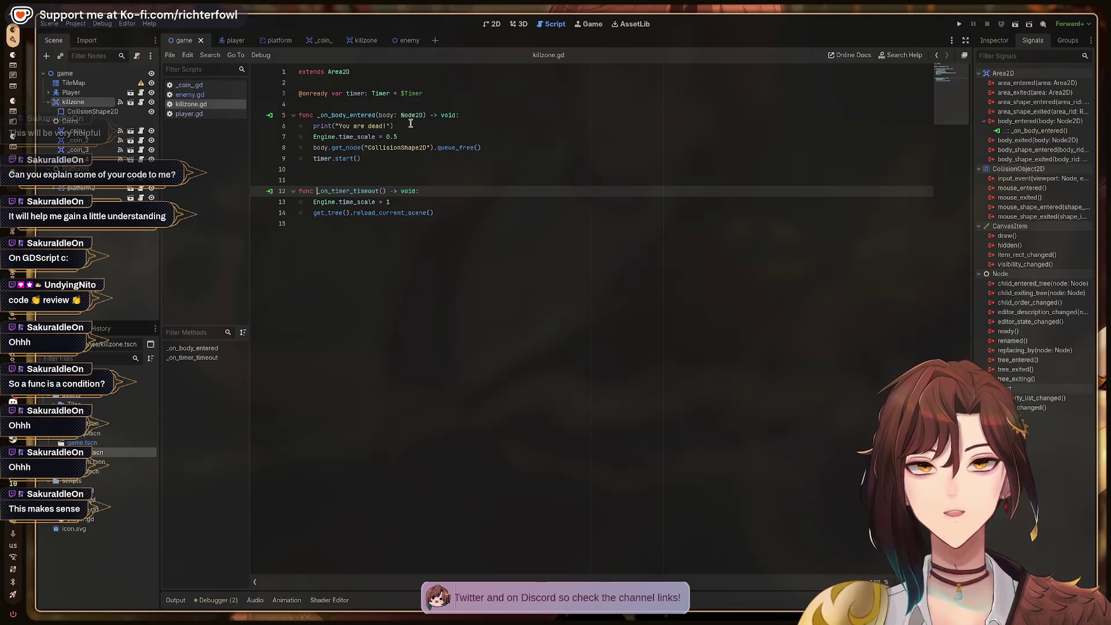
pyautogui.press('Right')
pyautogui.press('Right')
pyautogui.press('Right')
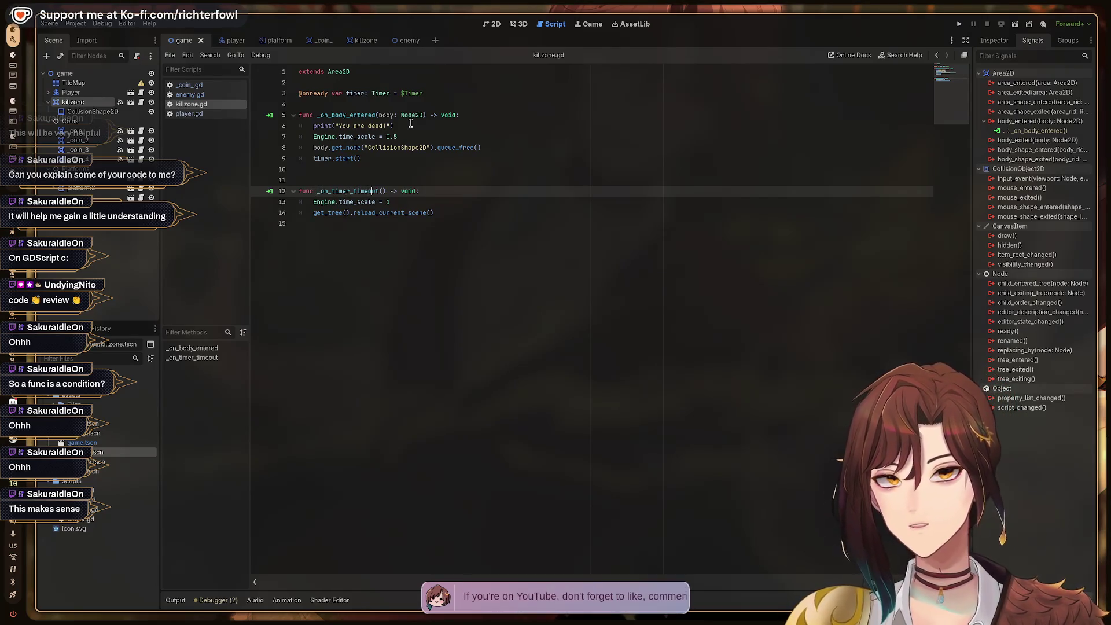
pyautogui.press('Up')
pyautogui.press('Up')
pyautogui.press('Up')
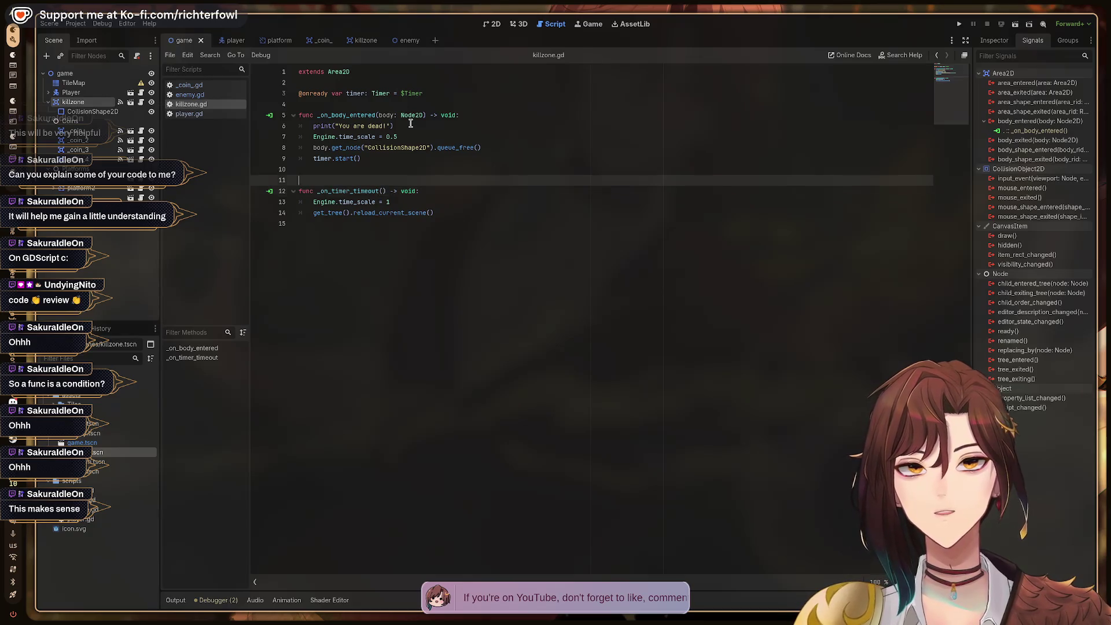
pyautogui.hotkey('shift', 'Home')
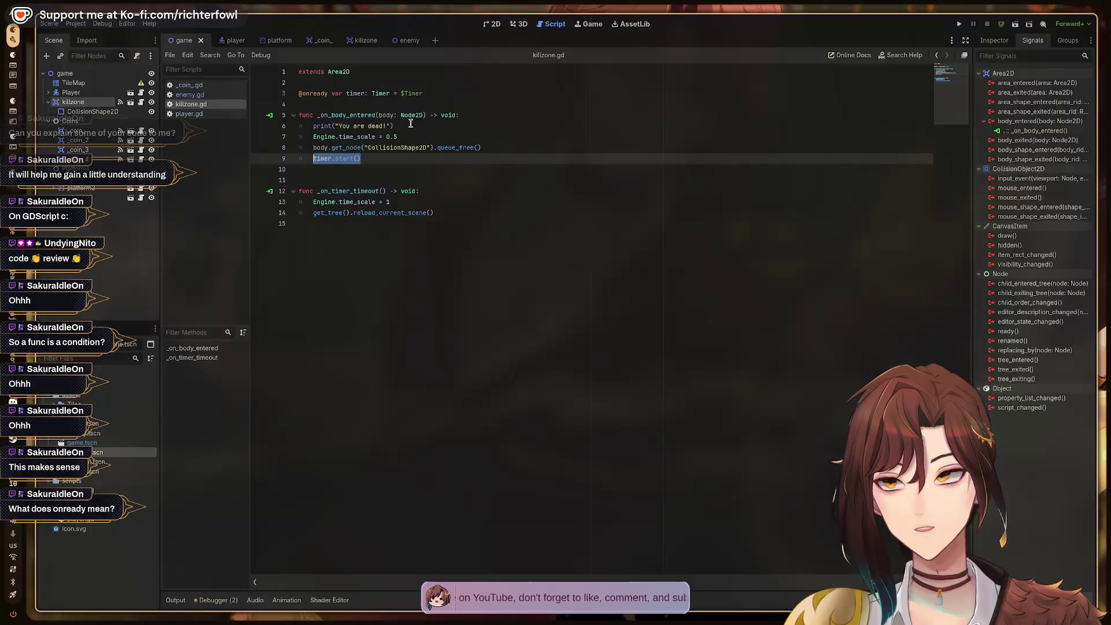
pyautogui.press('Down')
pyautogui.press('Down')
pyautogui.press('Up')
pyautogui.press('Up')
pyautogui.press('Up')
pyautogui.press('Up')
pyautogui.press('Up')
pyautogui.press('Up')
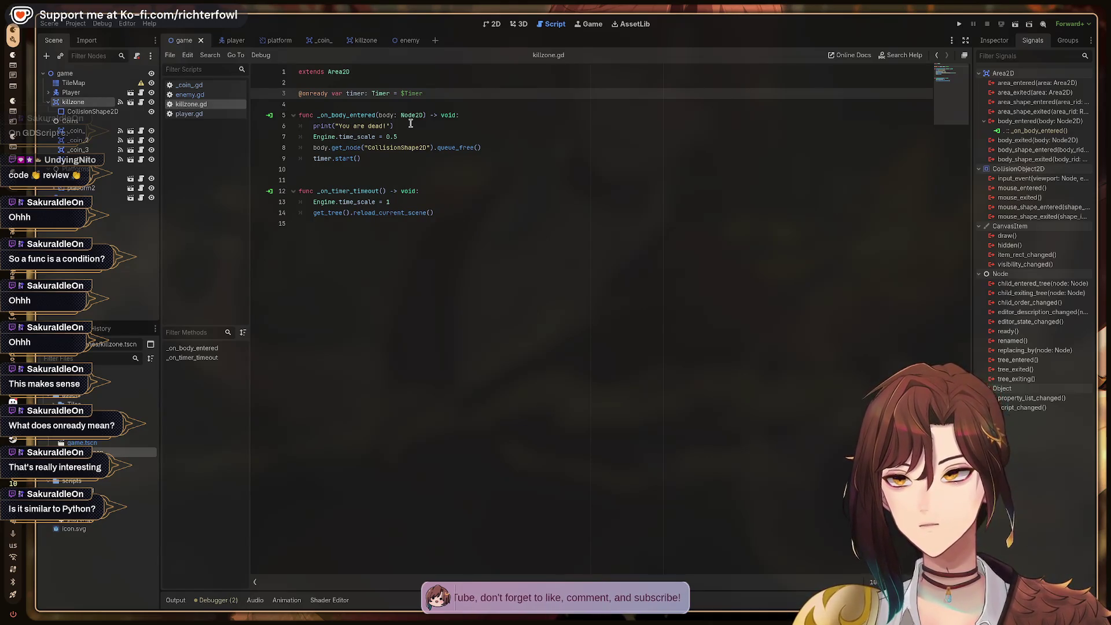
pyautogui.press('Down')
pyautogui.press('Down')
pyautogui.press('Down')
pyautogui.press('Down')
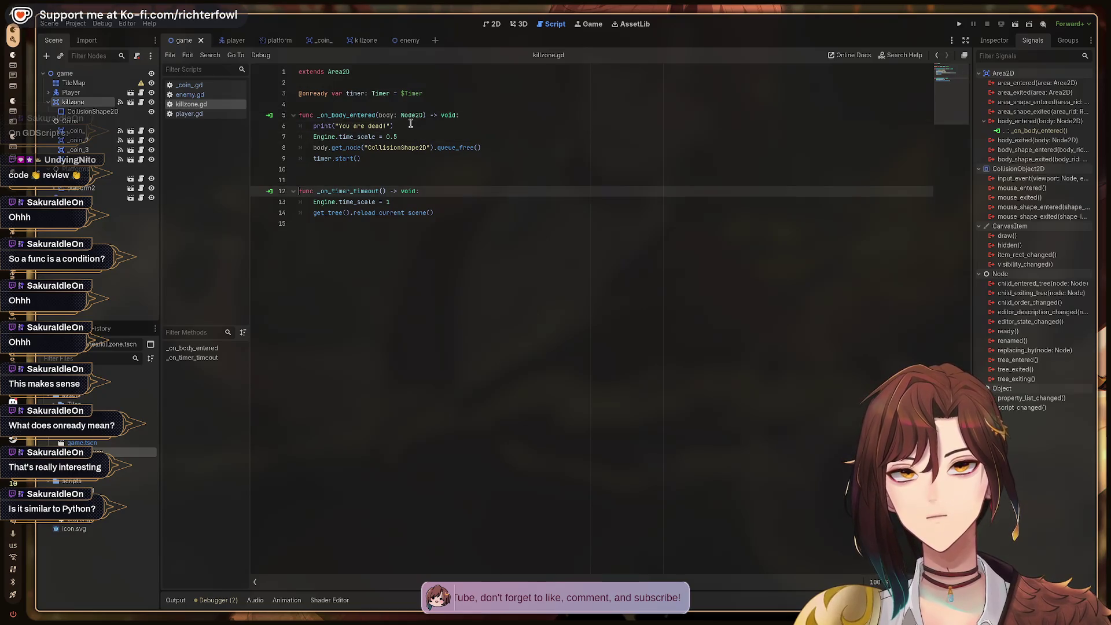
# Step through killzone.gd lines 11–14, the time scale reset and scene reload, then go to the tutorial workspace.
pyautogui.press('Up')
pyautogui.press('Up')
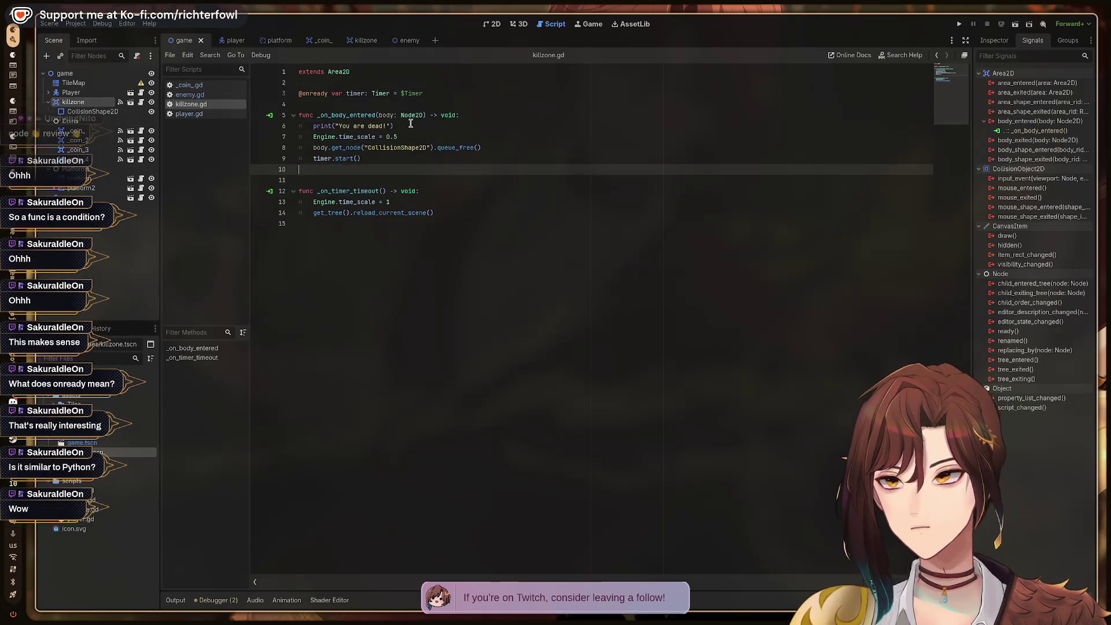
pyautogui.press('Down')
pyautogui.press('Down')
pyautogui.press('Down')
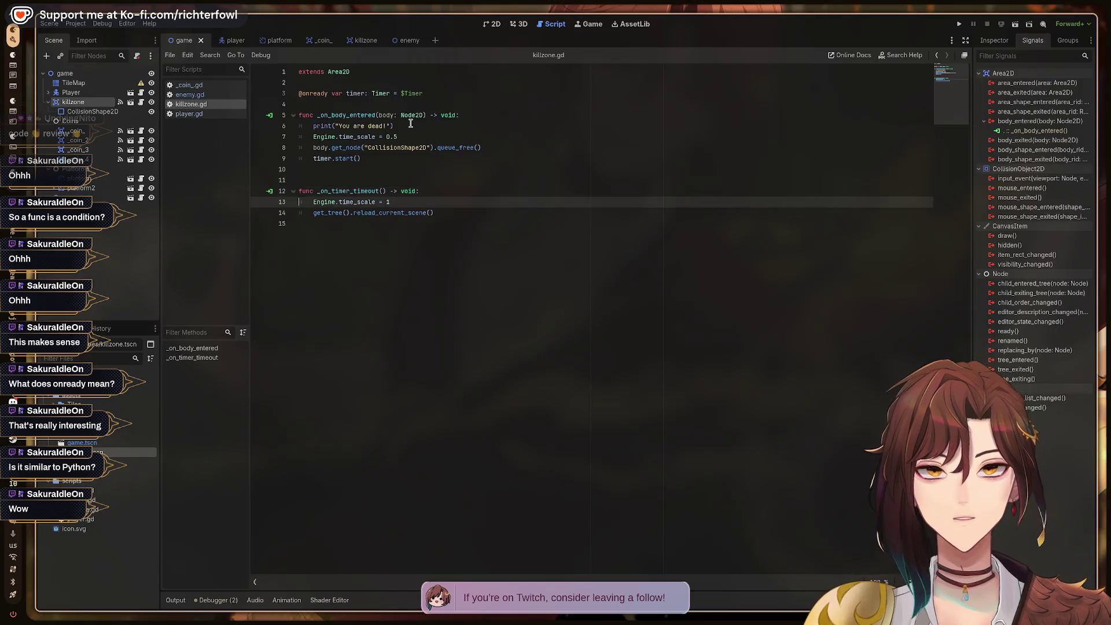
pyautogui.press('Down')
pyautogui.press('Up')
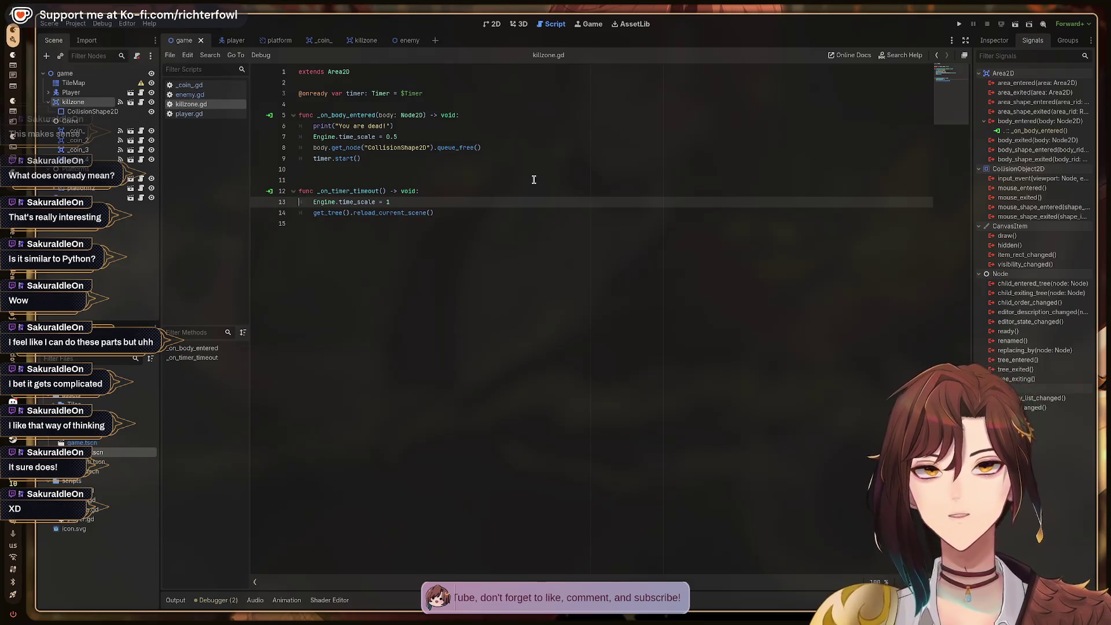
pyautogui.hotkey('ctrl', 'alt', 'Left')
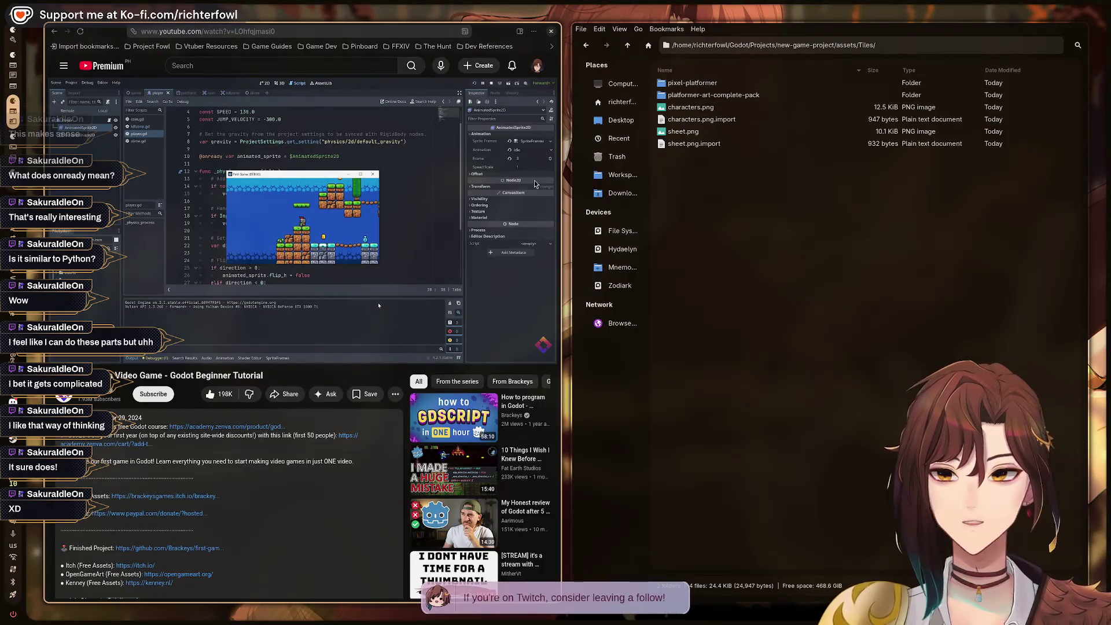
# Watch the Brackeys tutorial's sprite-flip part, then move to the Streamer.bot and OBS workspace.
pyautogui.moveTo(532, 176)
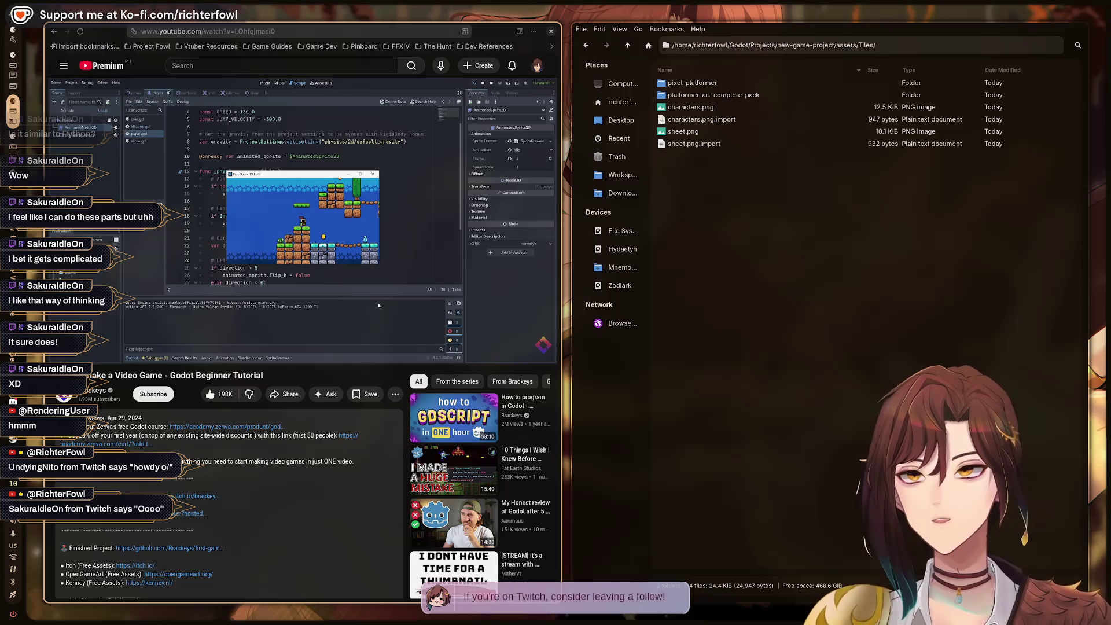
pyautogui.moveTo(380, 306)
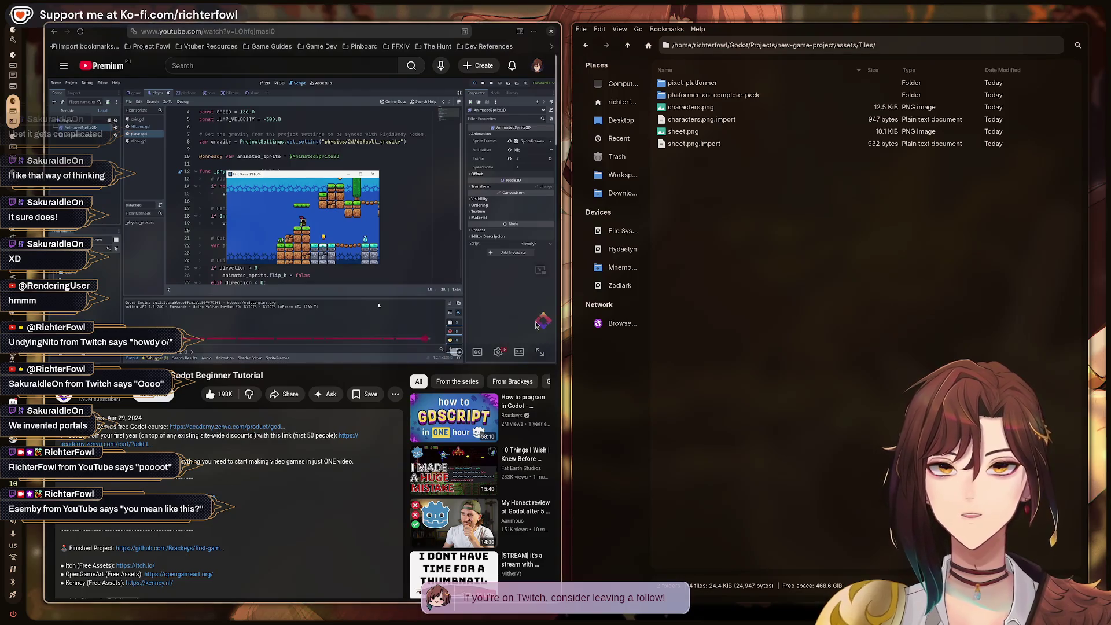
pyautogui.hotkey('ctrl', 'alt', 'Right')
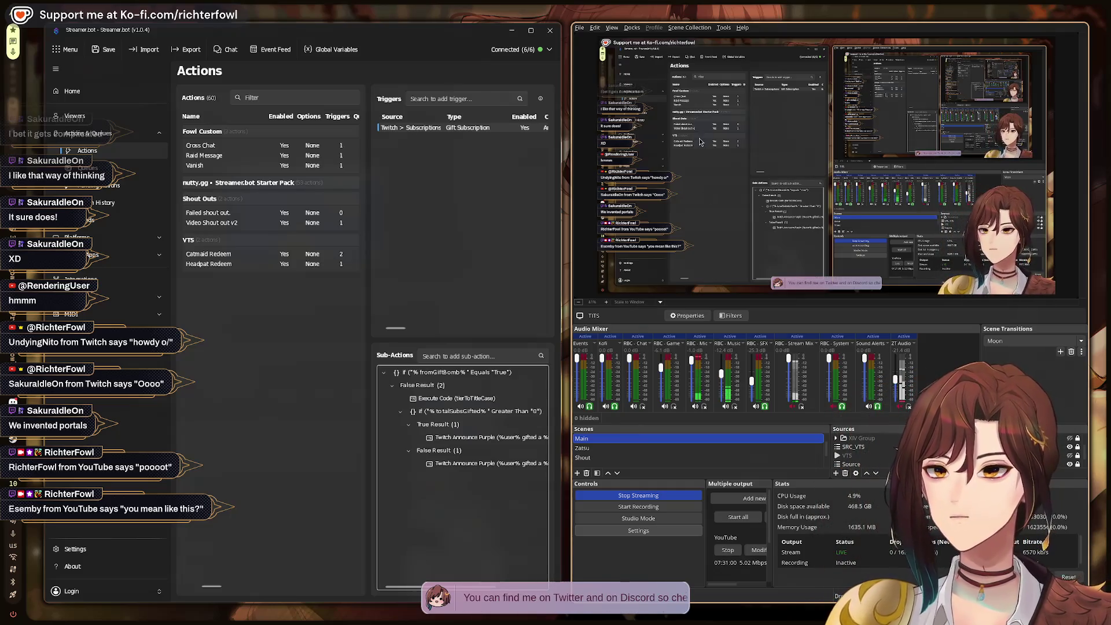
# Flip between the streaming and tutorial workspaces, ending on YouTube beside the Tiles folder.
pyautogui.hotkey('ctrl', 'alt', 'Left')
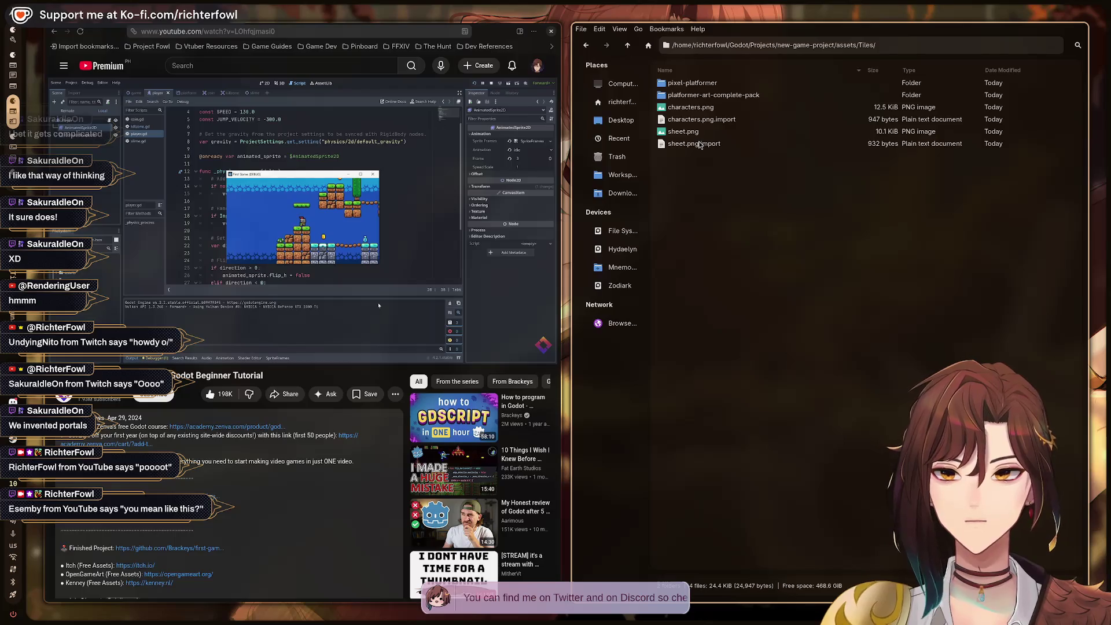
pyautogui.hotkey('ctrl', 'alt', 'Right')
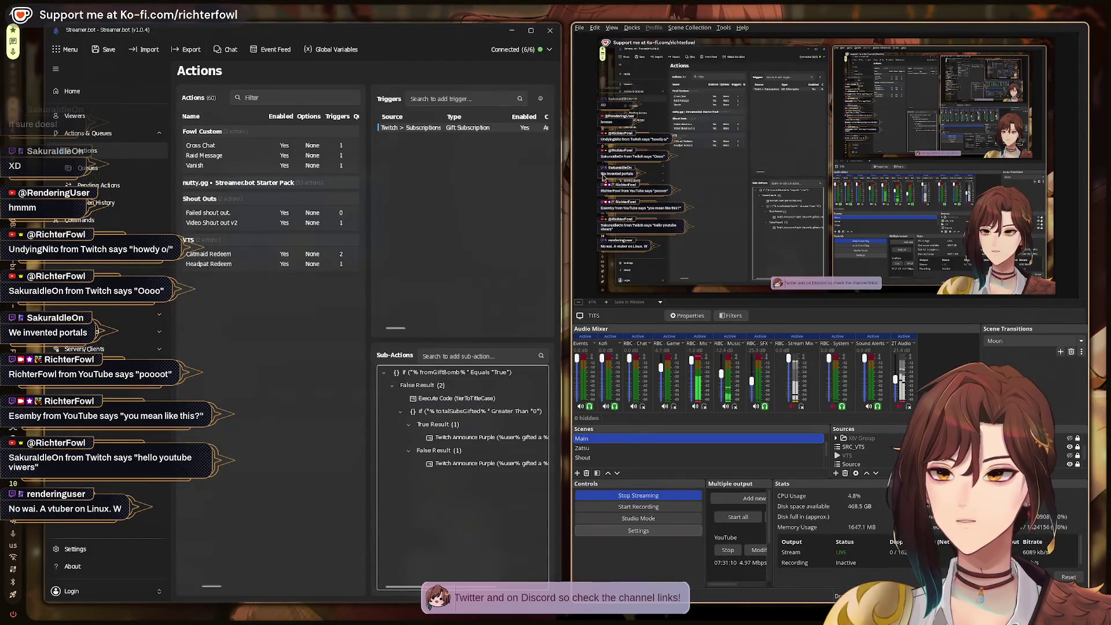
pyautogui.press('super+2')
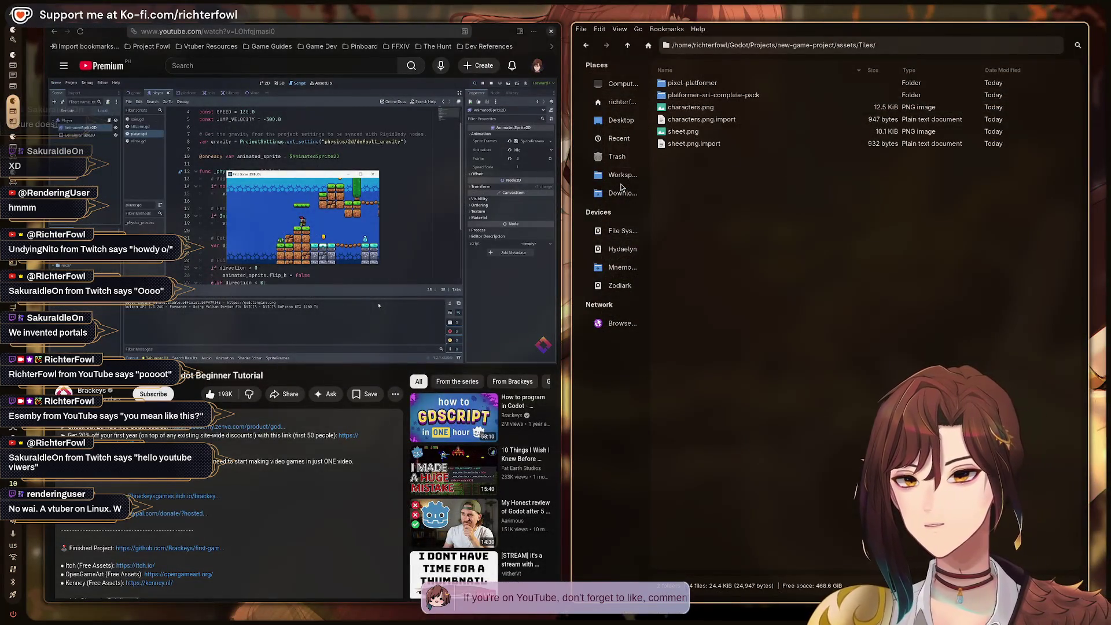
pyautogui.press('super+1')
pyautogui.press('super+2')
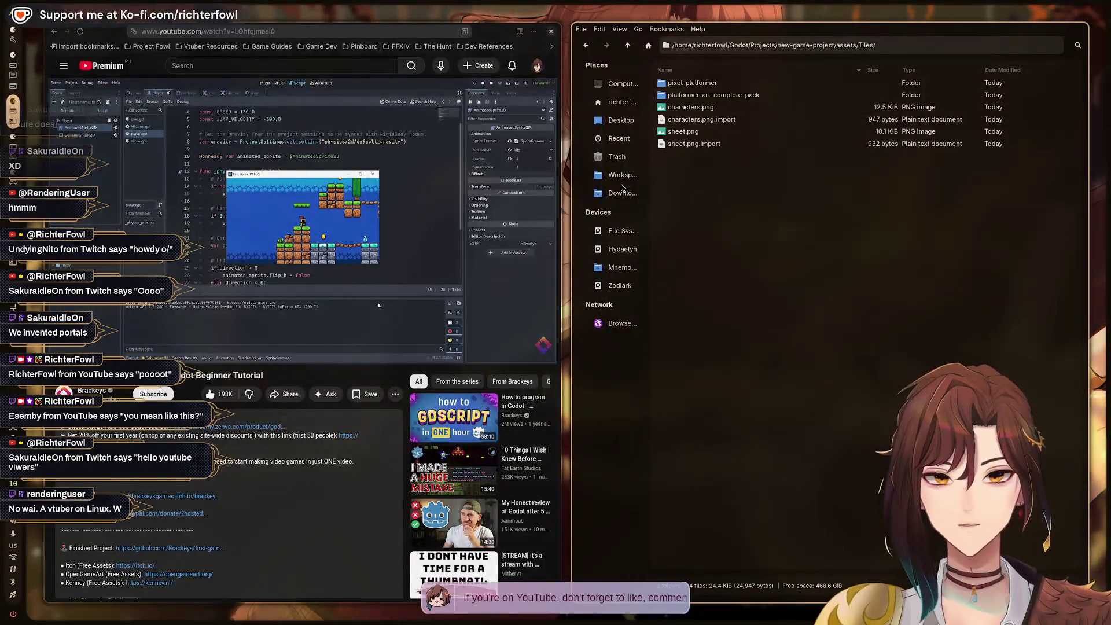
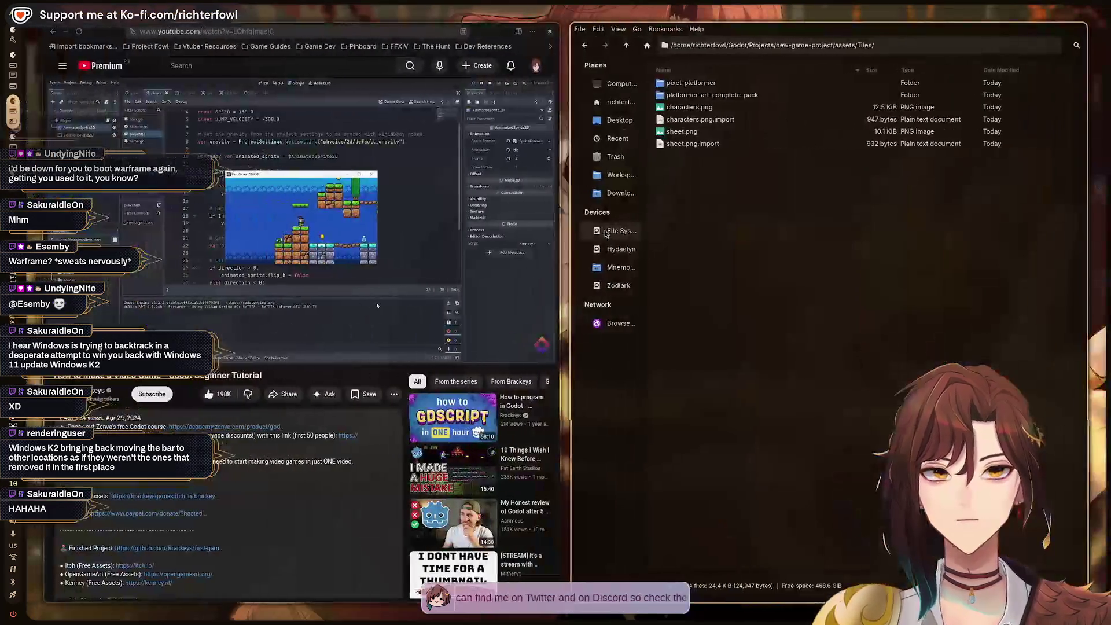
pyautogui.rightClick(786, 254)
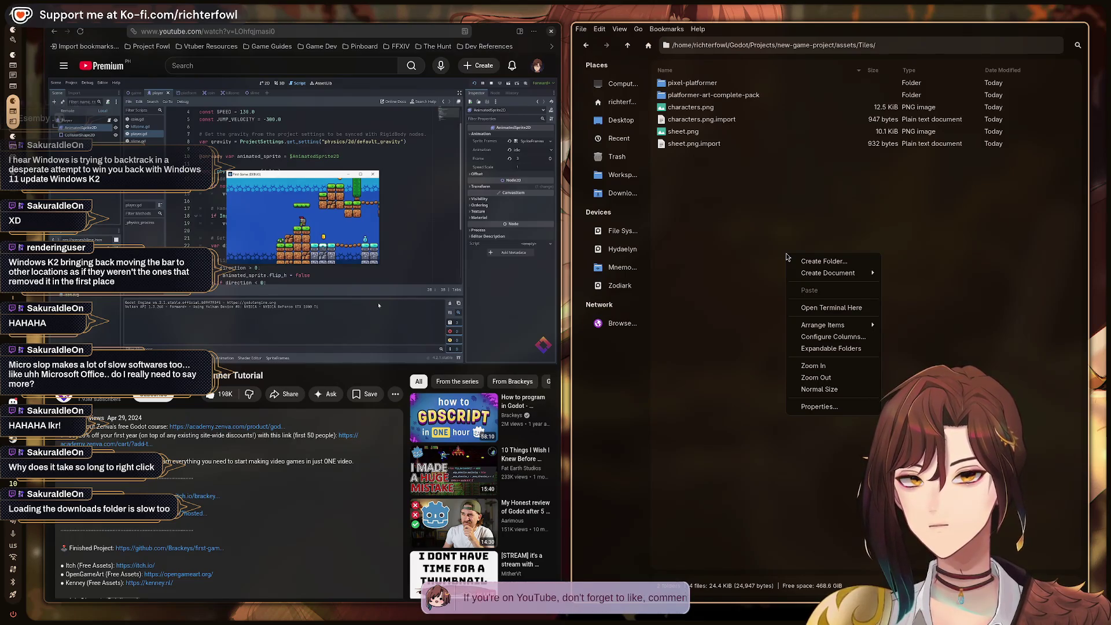
pyautogui.click(746, 266)
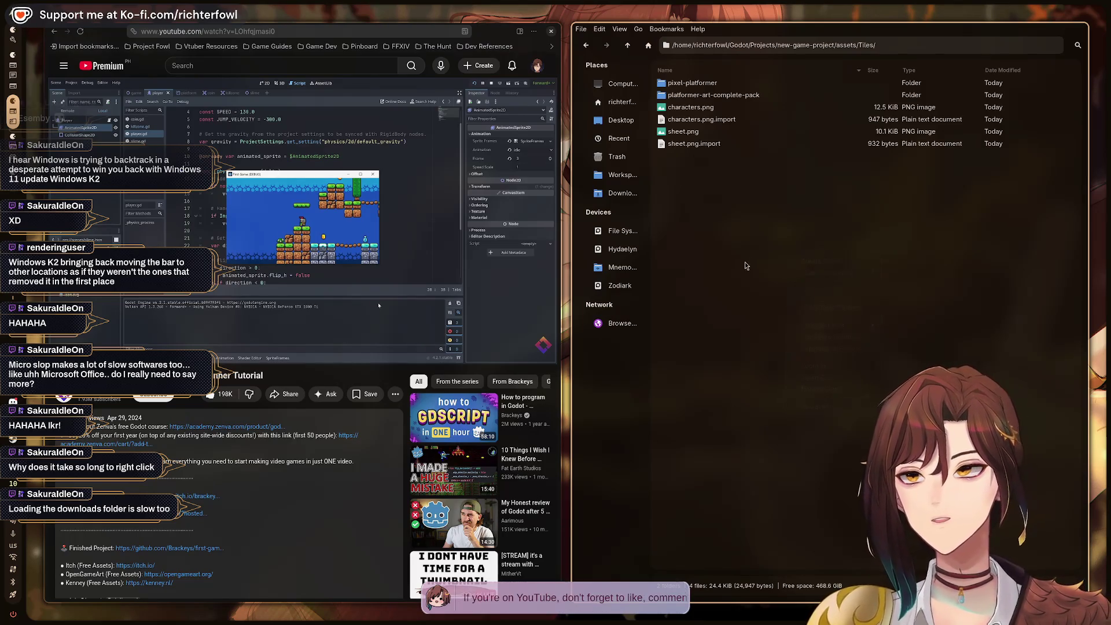